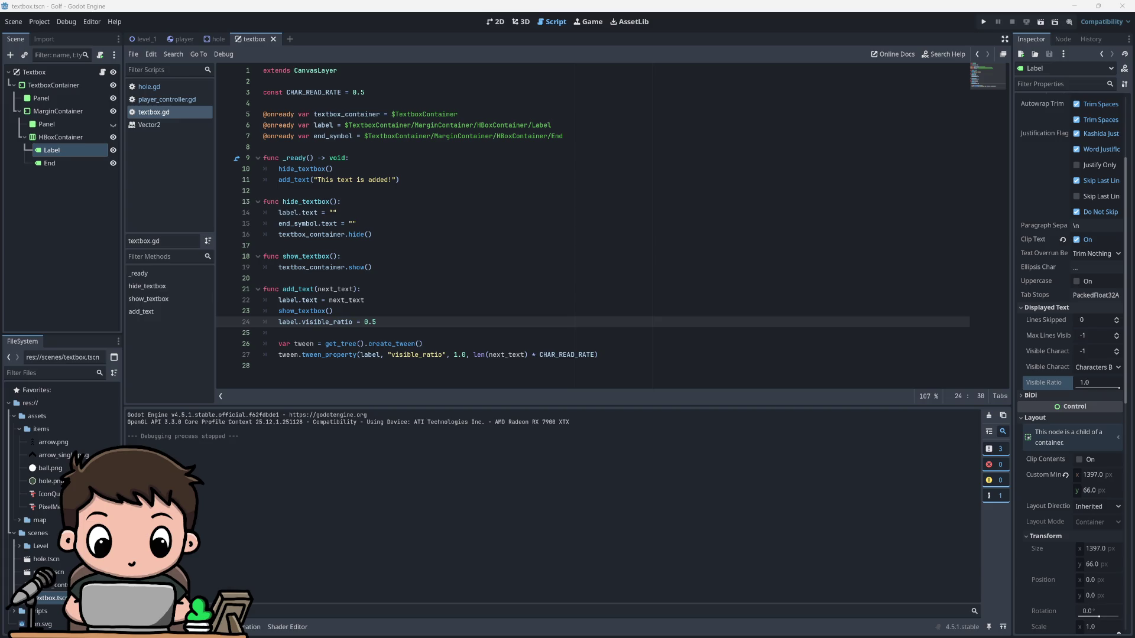
# Step: Change the label's starting visible_ratio from 0.5 to 0 on line 24
pyautogui.doubleClick(370, 321)
pyautogui.write('0')
pyautogui.press('Return')
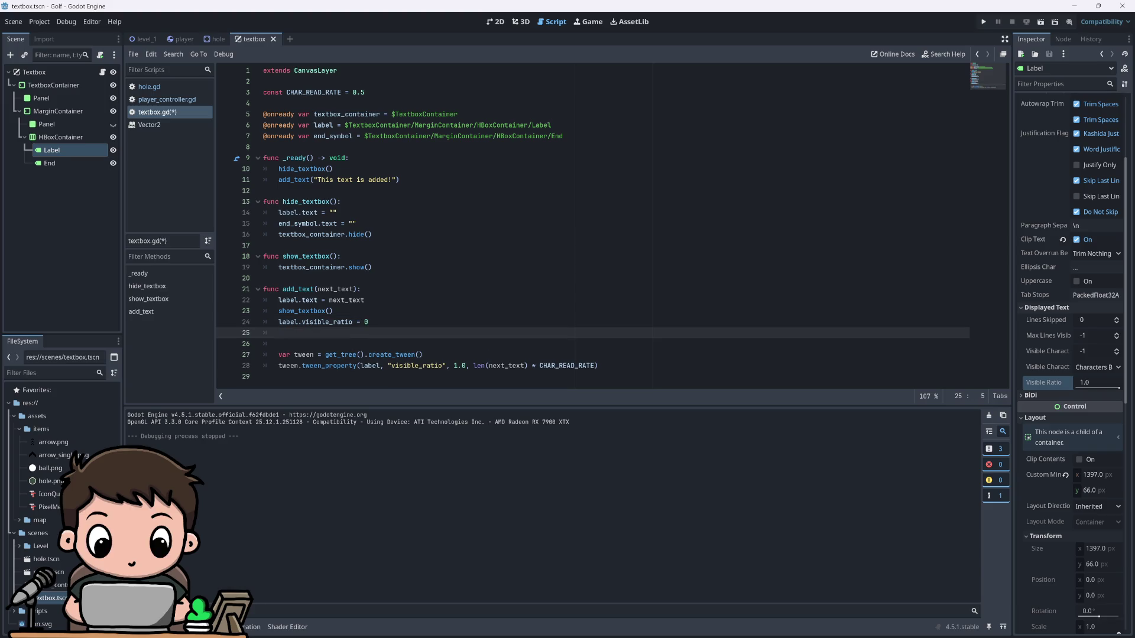
pyautogui.press('Up')
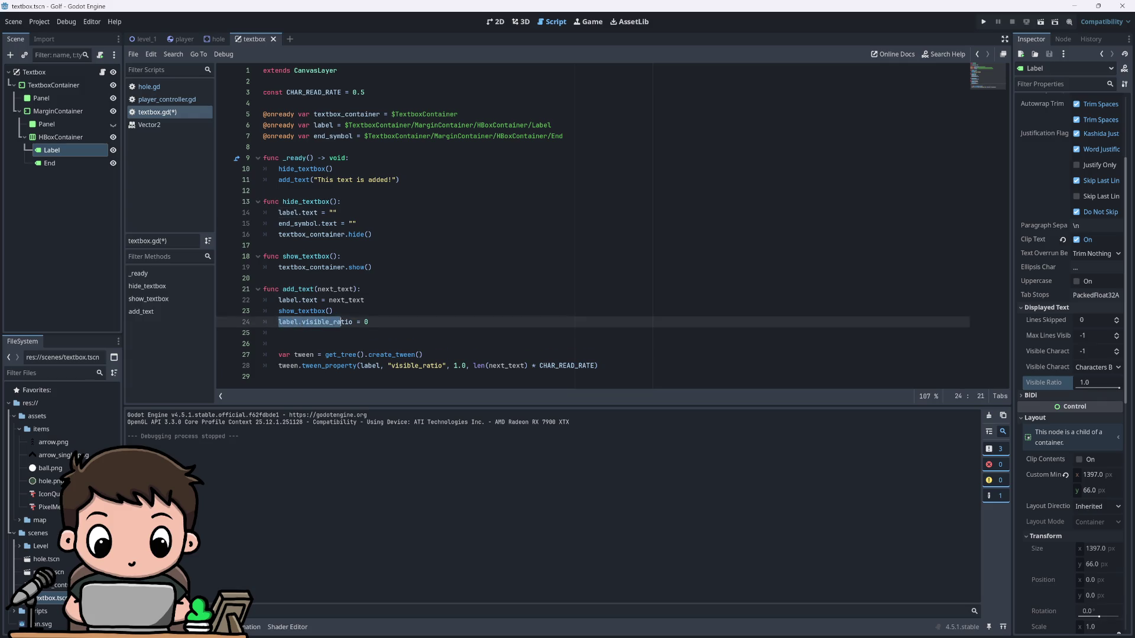
pyautogui.press('Down')
# Step: Add label.visible_ratio = lerp(0, 1, 1) on line 25 and run the game
pyautogui.write('label.visible_ratio = ')
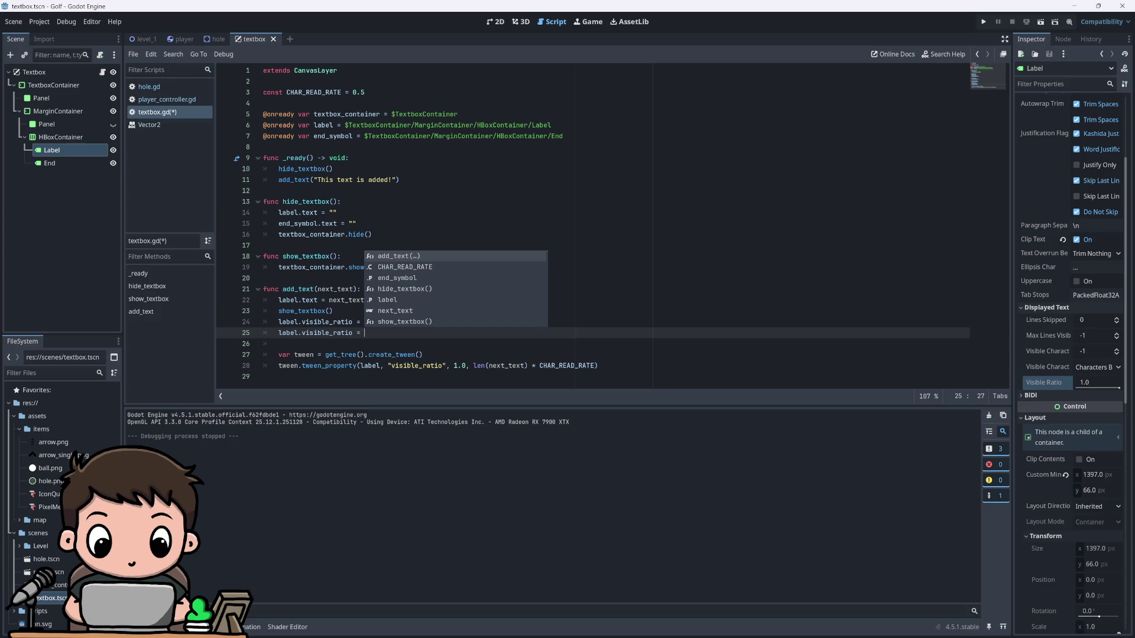
pyautogui.write('linear')
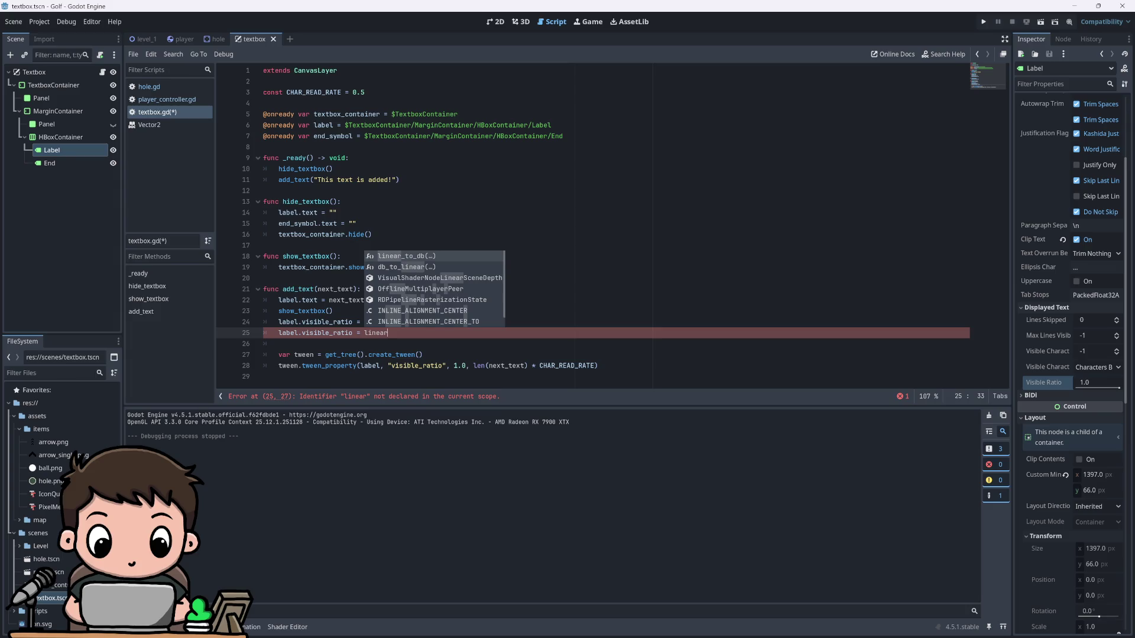
pyautogui.write('_int')
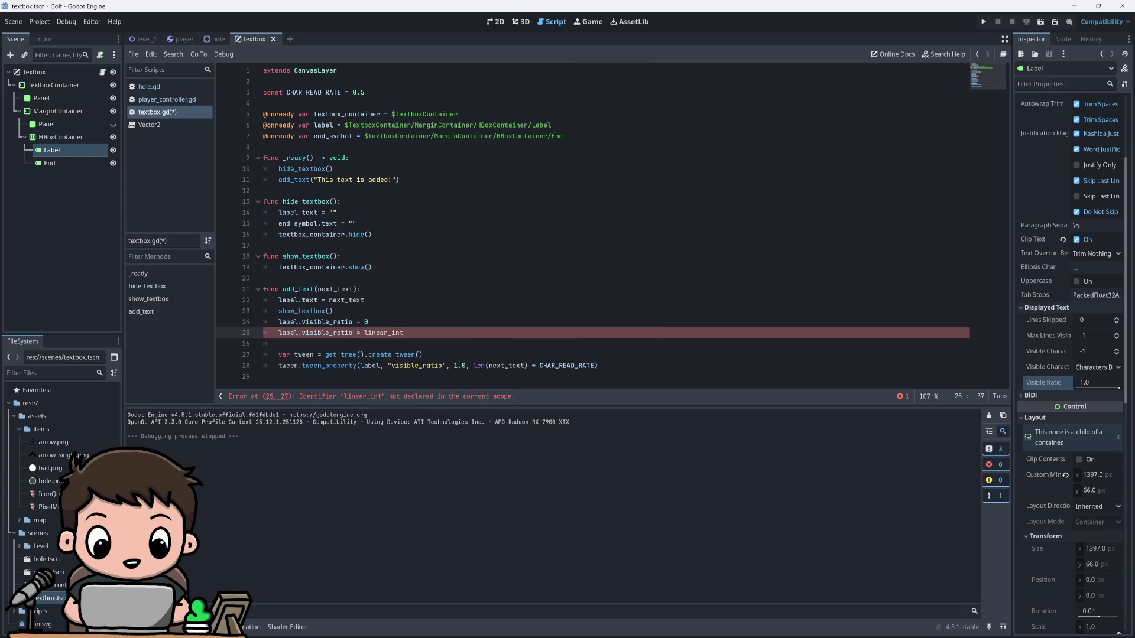
pyautogui.write('erpolate()')
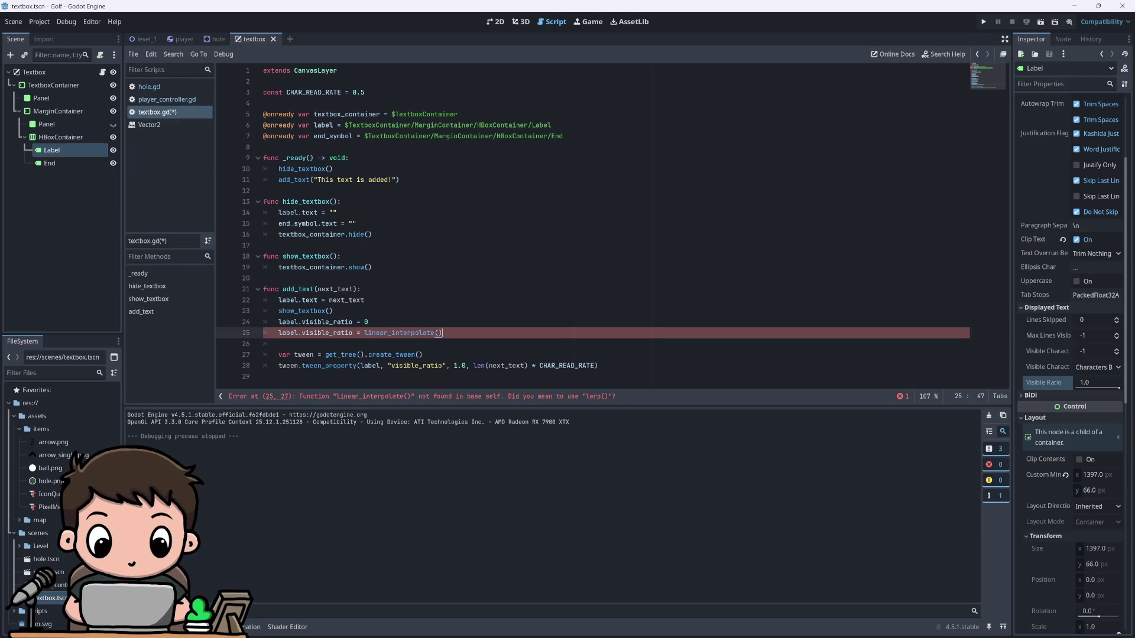
pyautogui.press('BackSpace')
pyautogui.press('BackSpace')
pyautogui.press('BackSpace')
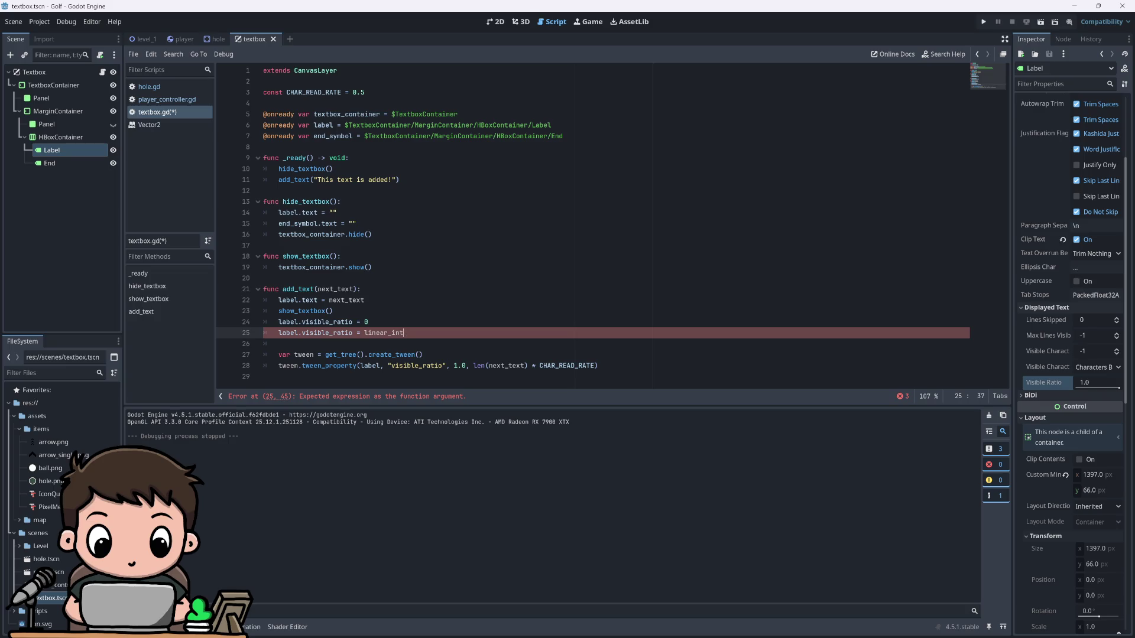
pyautogui.press('BackSpace')
pyautogui.press('BackSpace')
pyautogui.press('BackSpace')
pyautogui.write('lerp(')
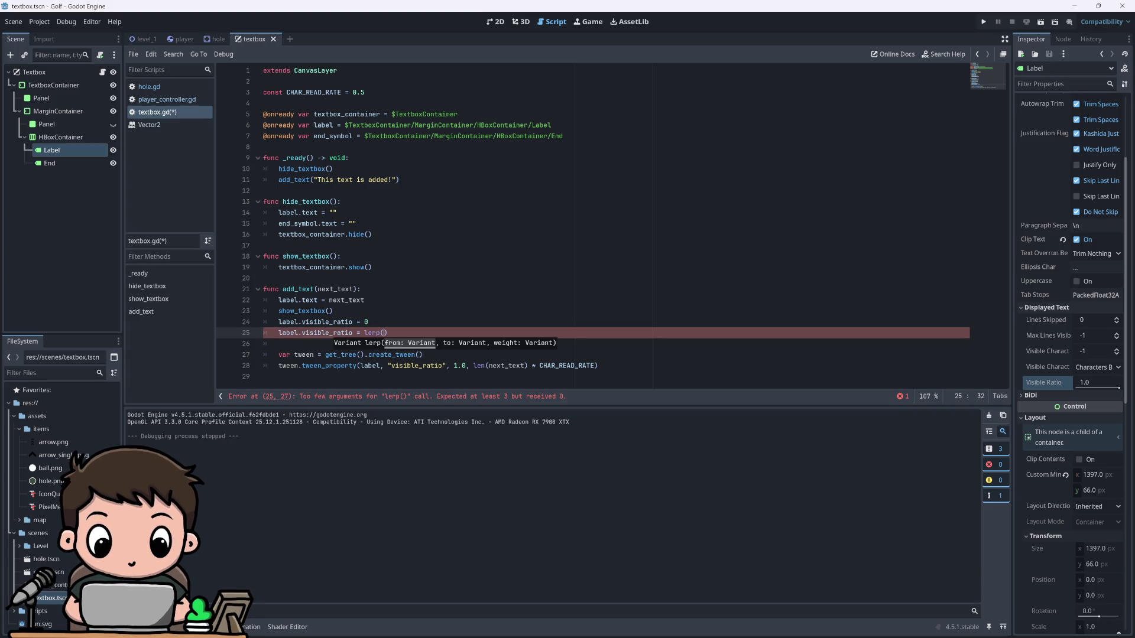
pyautogui.write('0, ')
pyautogui.write('1')
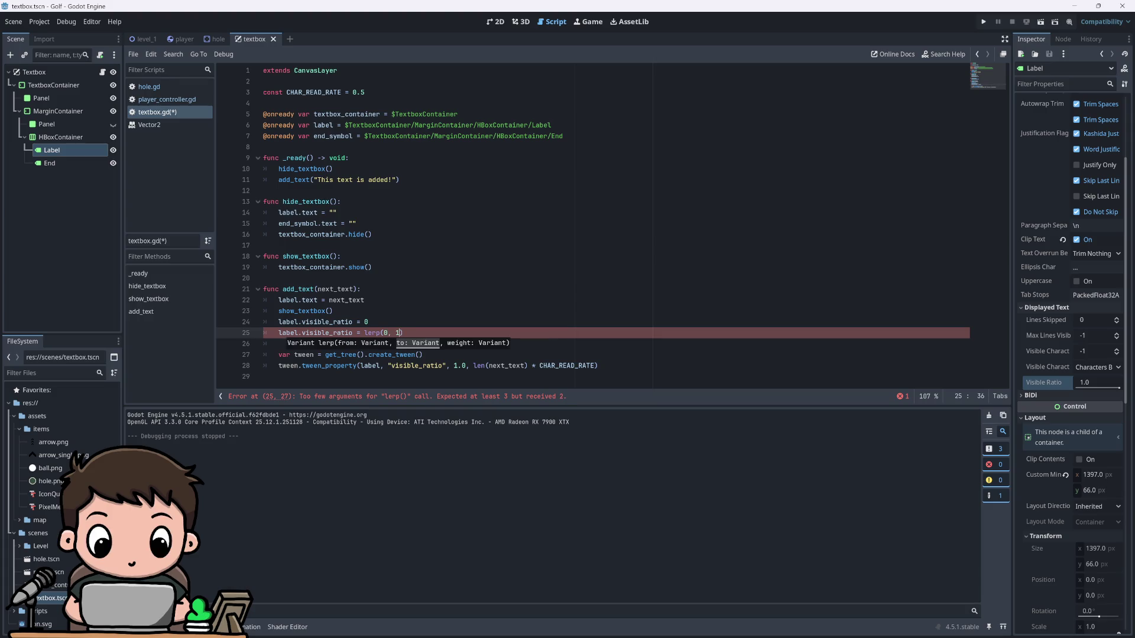
pyautogui.write(', 1')
pyautogui.press('F5')
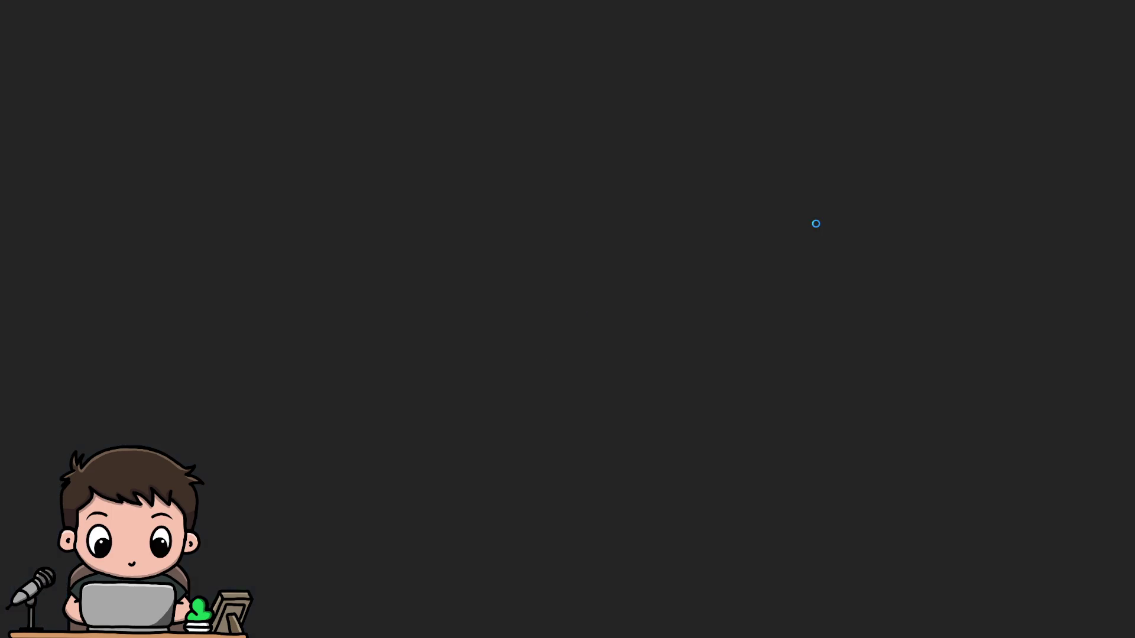
# Step: Change the lerp call to lerp(0, 1, 0.1) and test-run the game
pyautogui.press('F8')
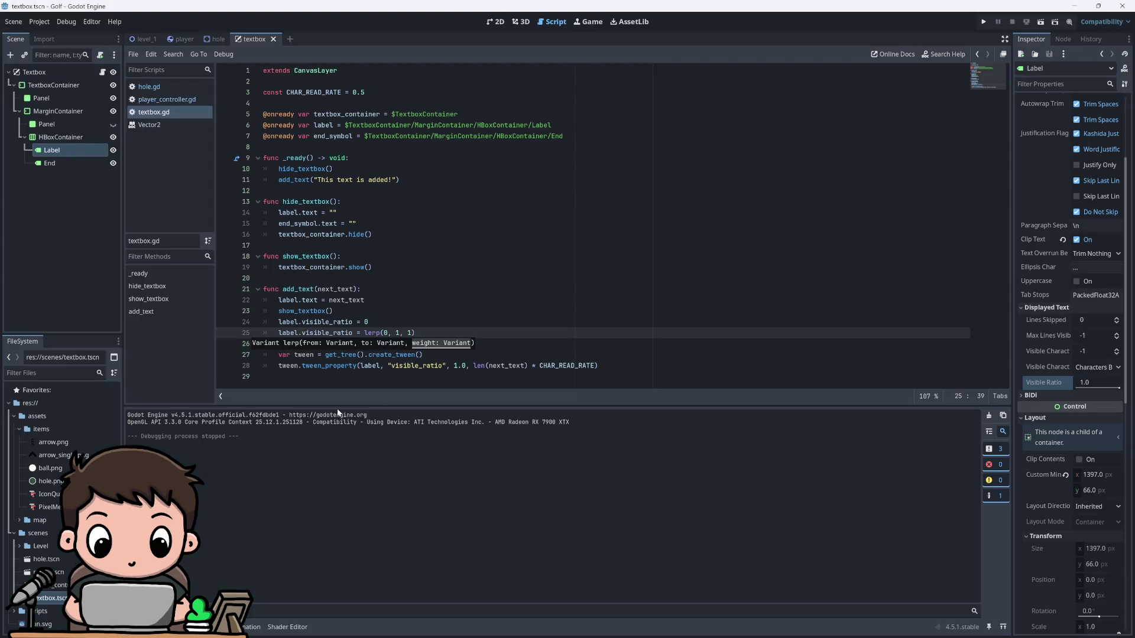
pyautogui.press('Escape')
pyautogui.press('BackSpace')
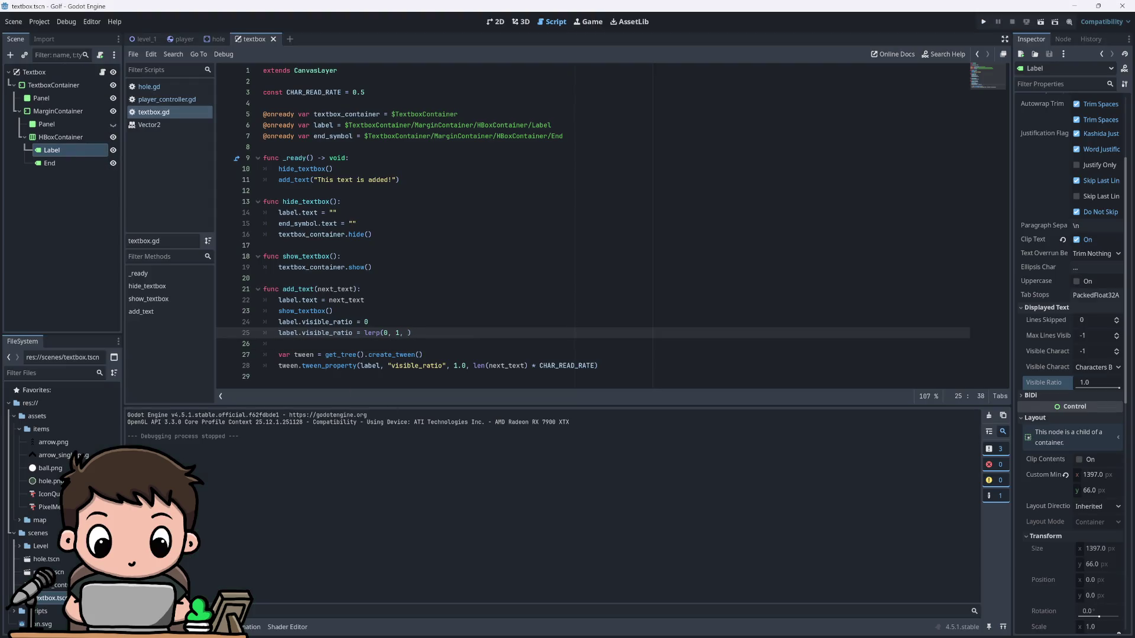
pyautogui.write('0.1')
pyautogui.press('Return')
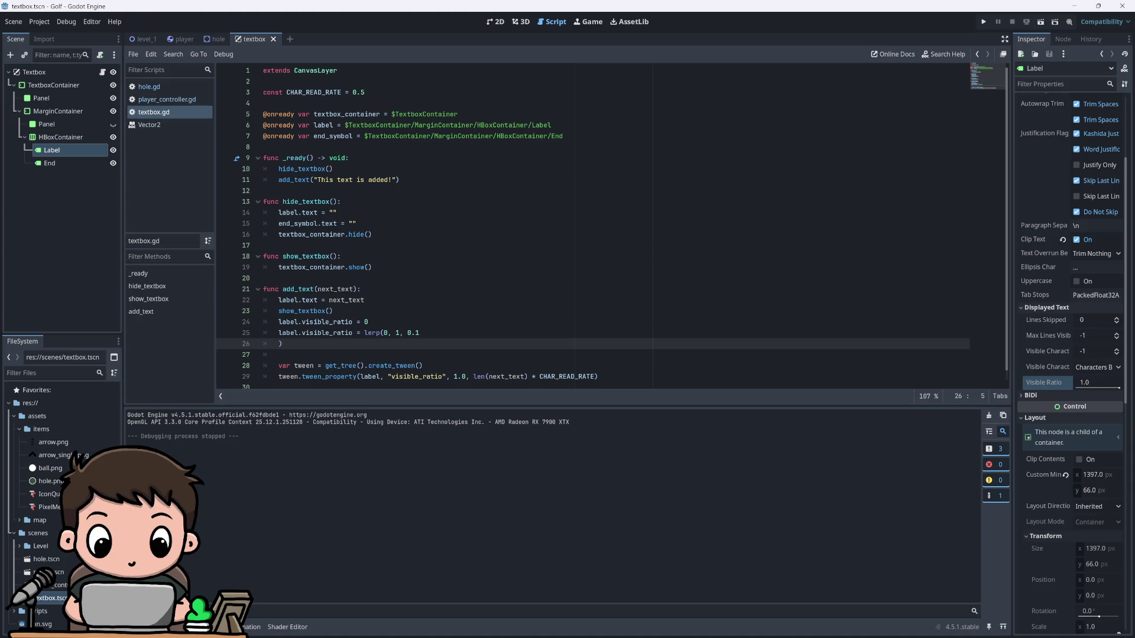
pyautogui.press('BackSpace')
pyautogui.press('BackSpace')
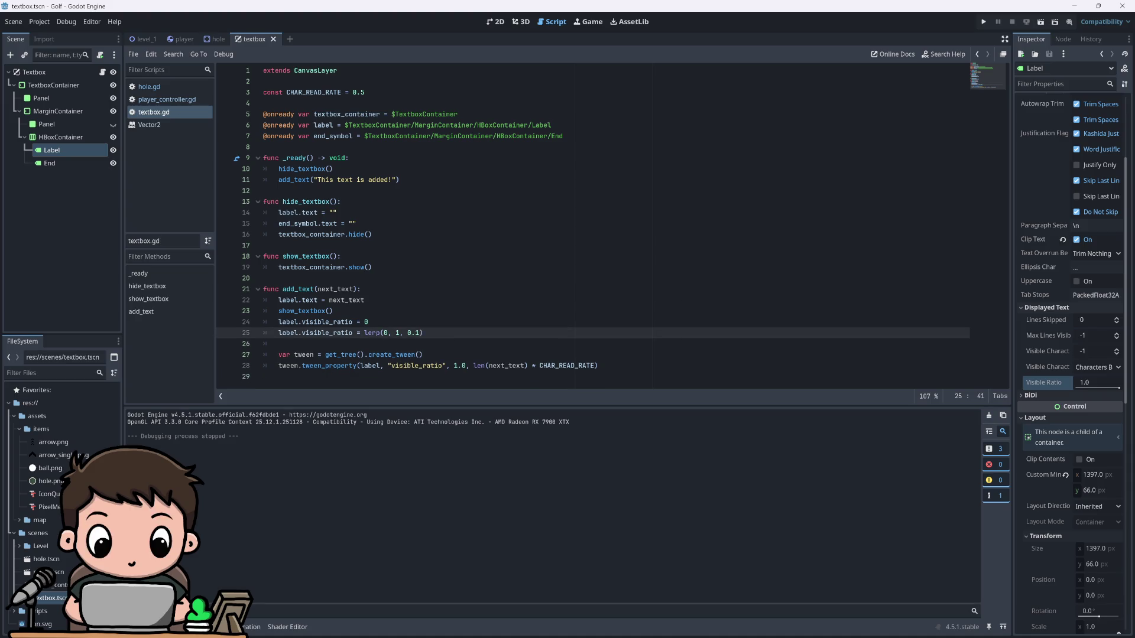
pyautogui.press('F5')
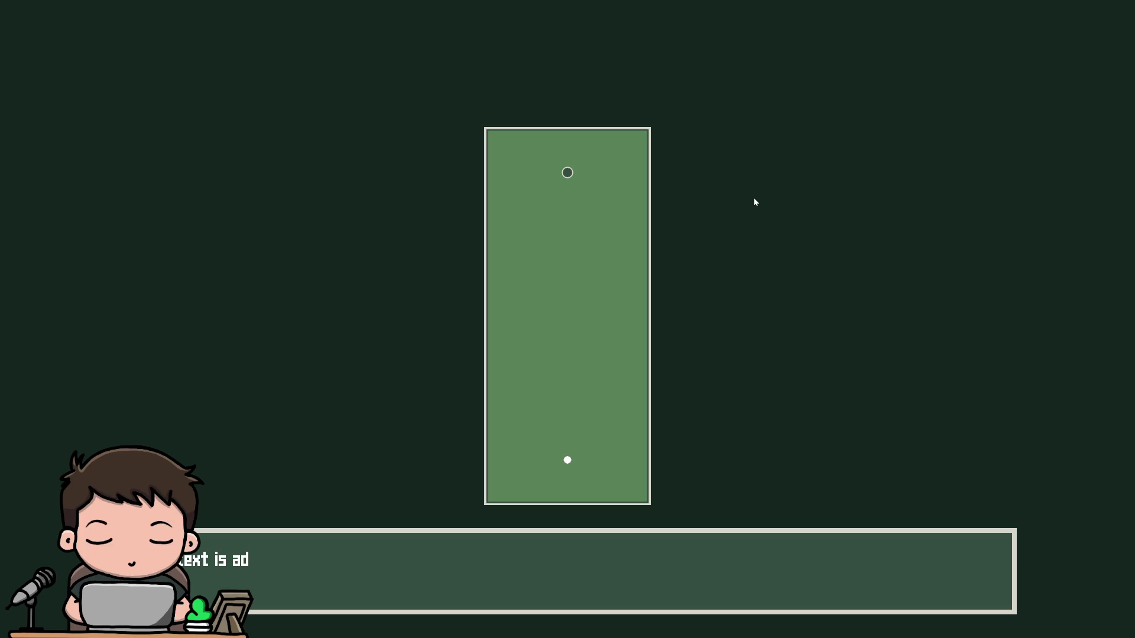
pyautogui.press('F8')
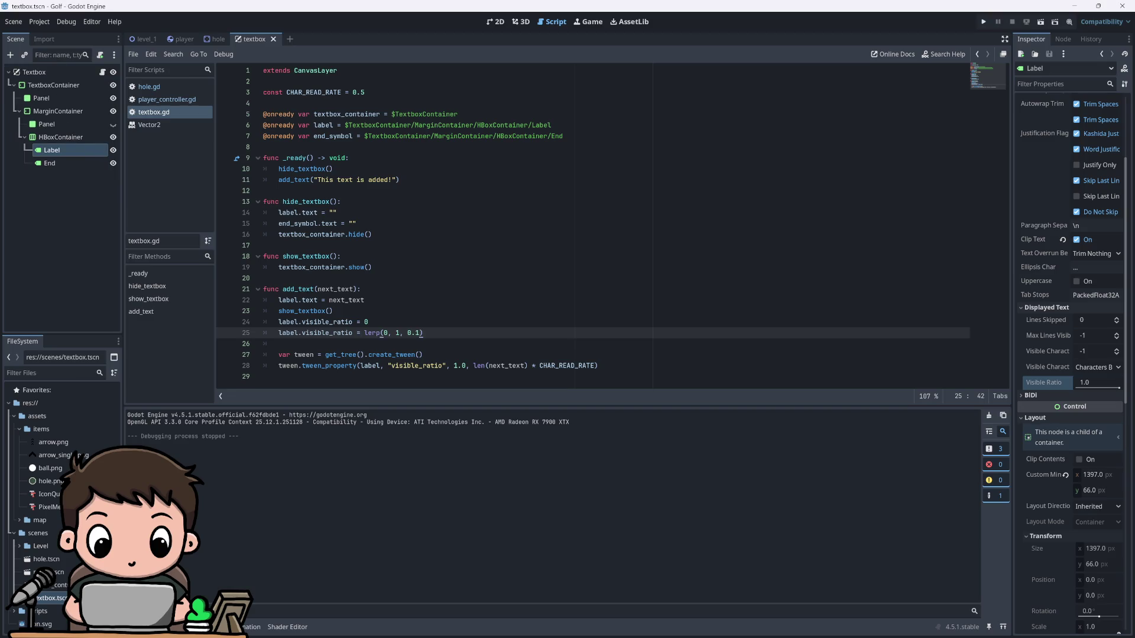
# Step: Change the lerp weight to 0.5 and test-run the game
pyautogui.click(420, 333)
pyautogui.write('5')
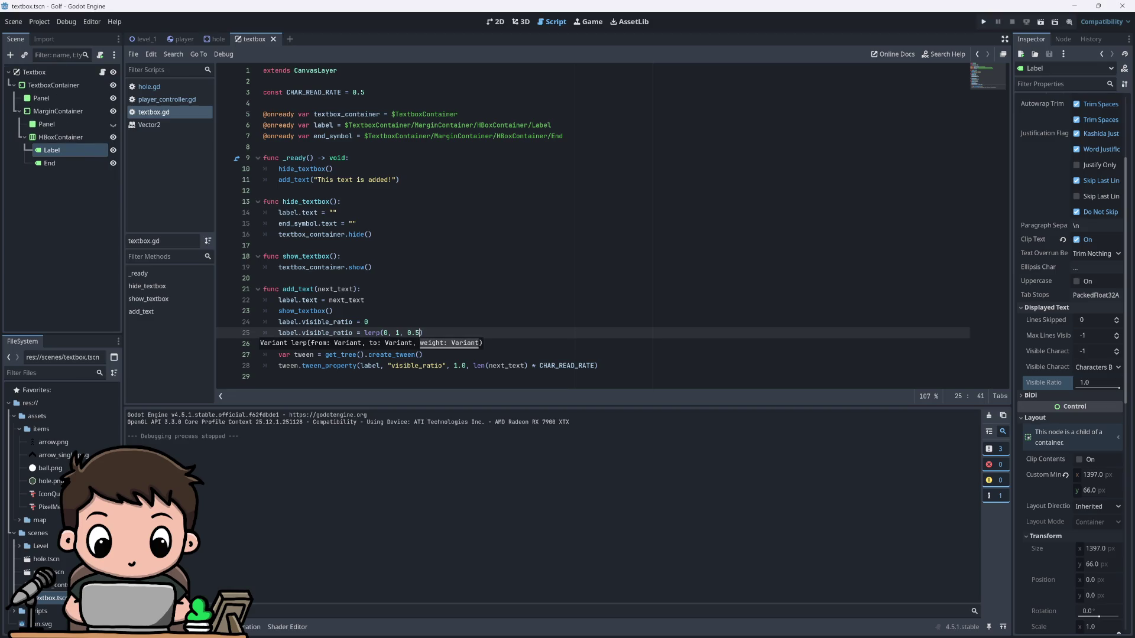
pyautogui.press('F5')
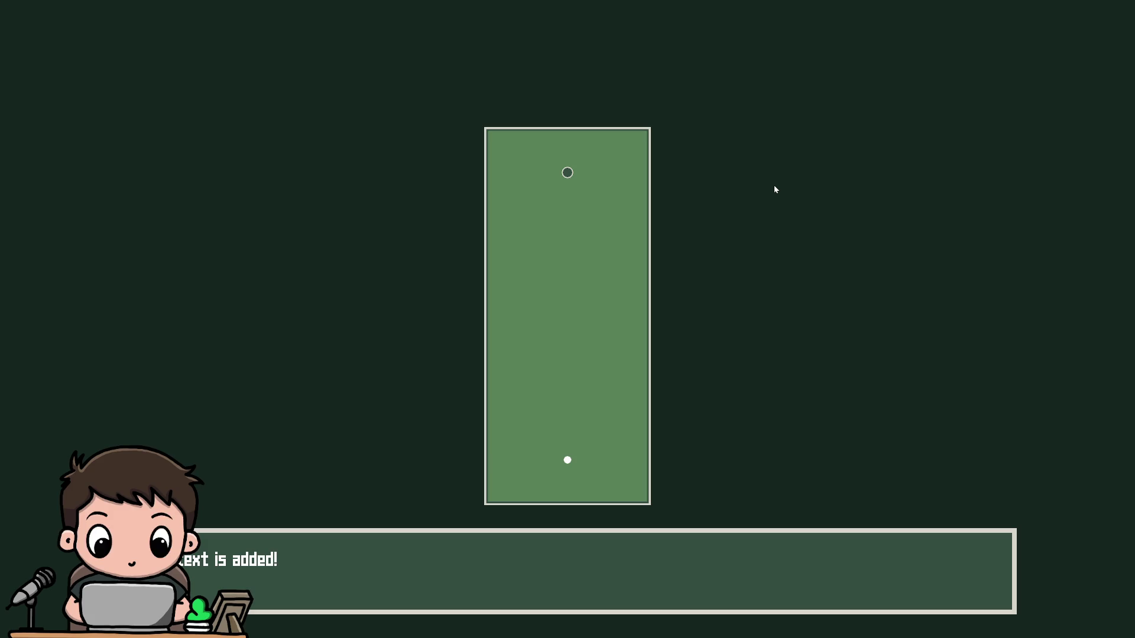
pyautogui.hotkey('alt', 'F4')
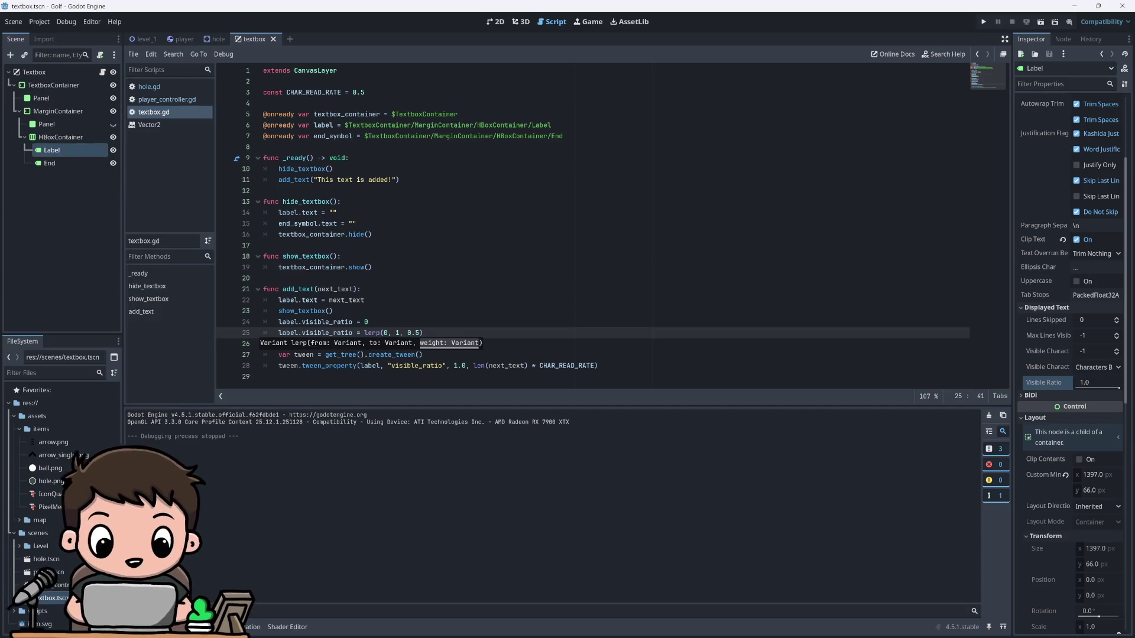
pyautogui.write(')')
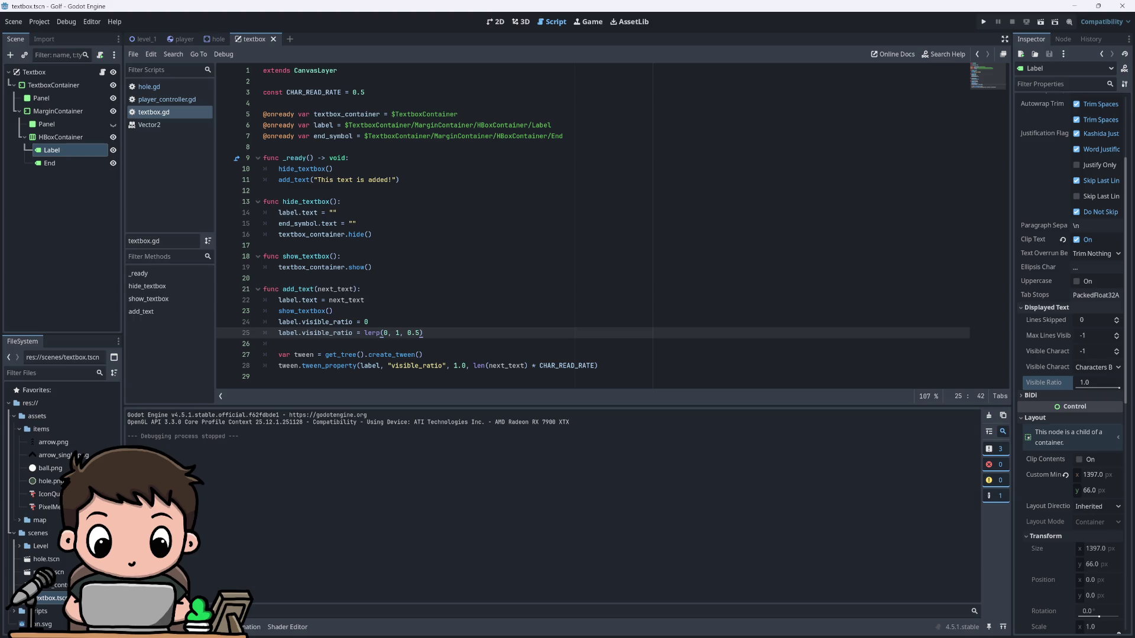
# Step: Comment out the var tween line on line 27
pyautogui.click(278, 354)
pyautogui.write('#')
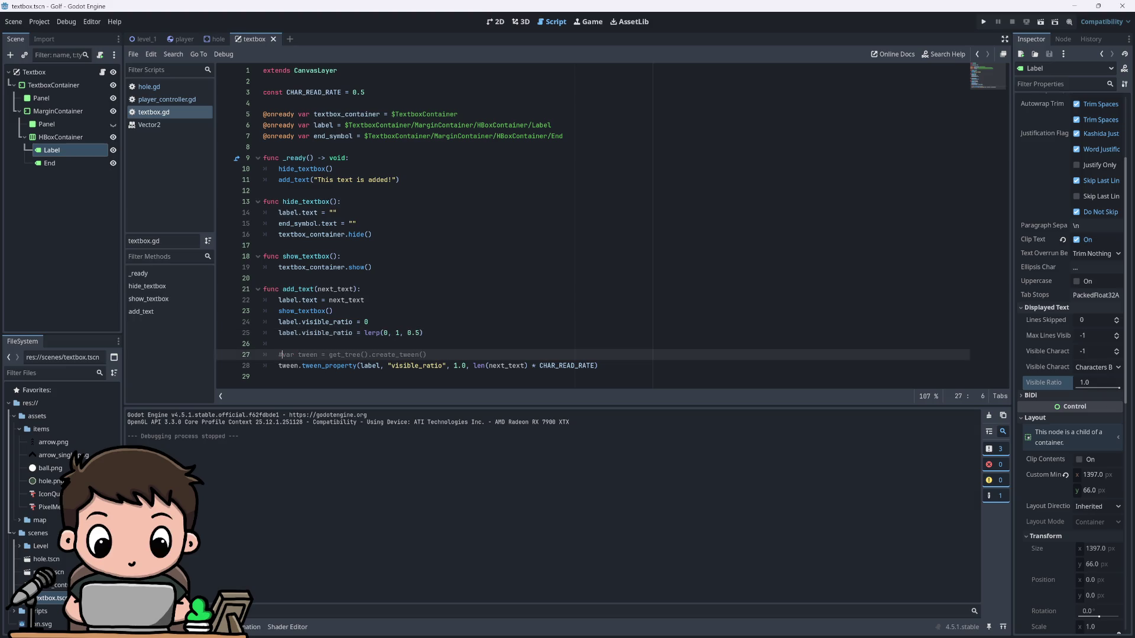
pyautogui.click(278, 365)
# Step: Comment out the tween_property line, run the game, and putt the ball into the hole
pyautogui.write('#')
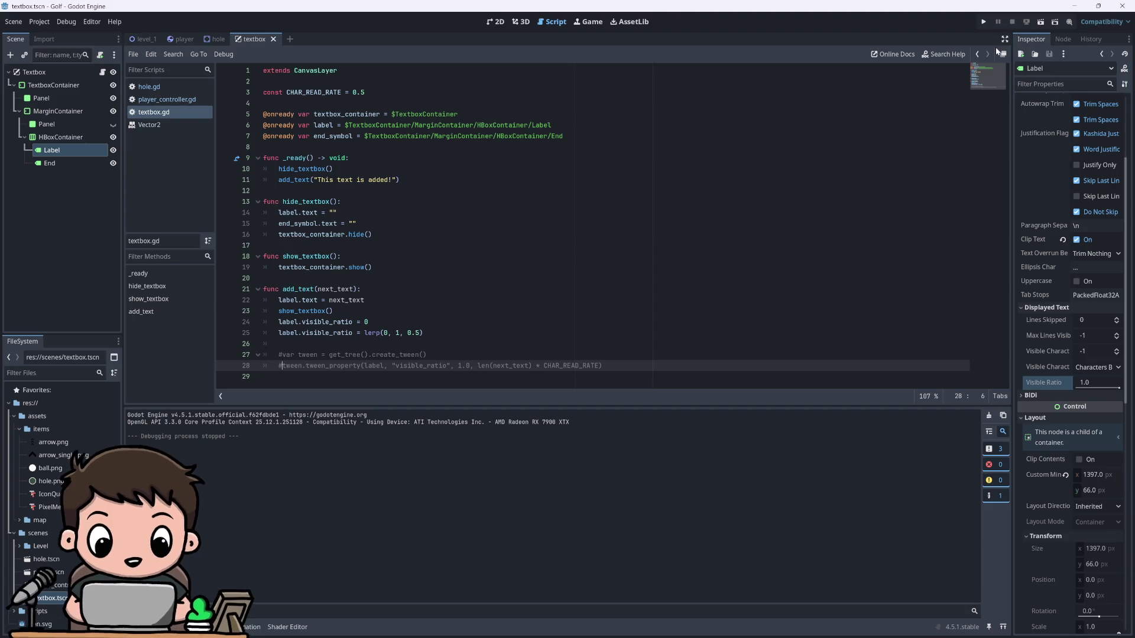
pyautogui.click(983, 22)
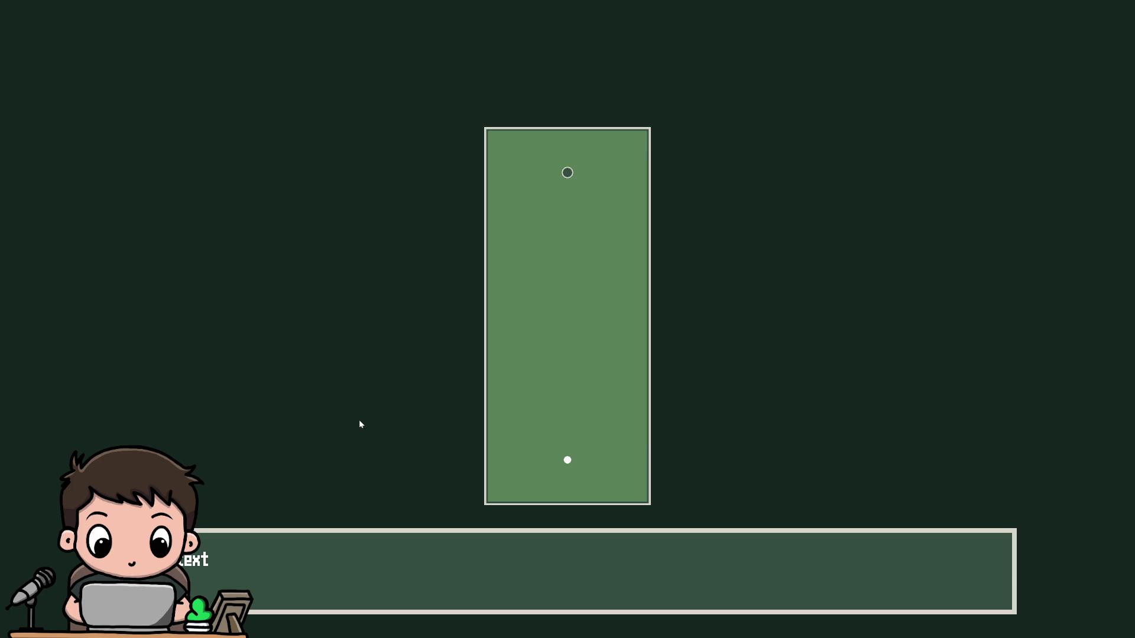
pyautogui.moveTo(360, 421); pyautogui.dragTo(357, 421)
pyautogui.moveTo(388, 542); pyautogui.dragTo(403, 505)
pyautogui.moveTo(420, 576); pyautogui.dragTo(440, 570)
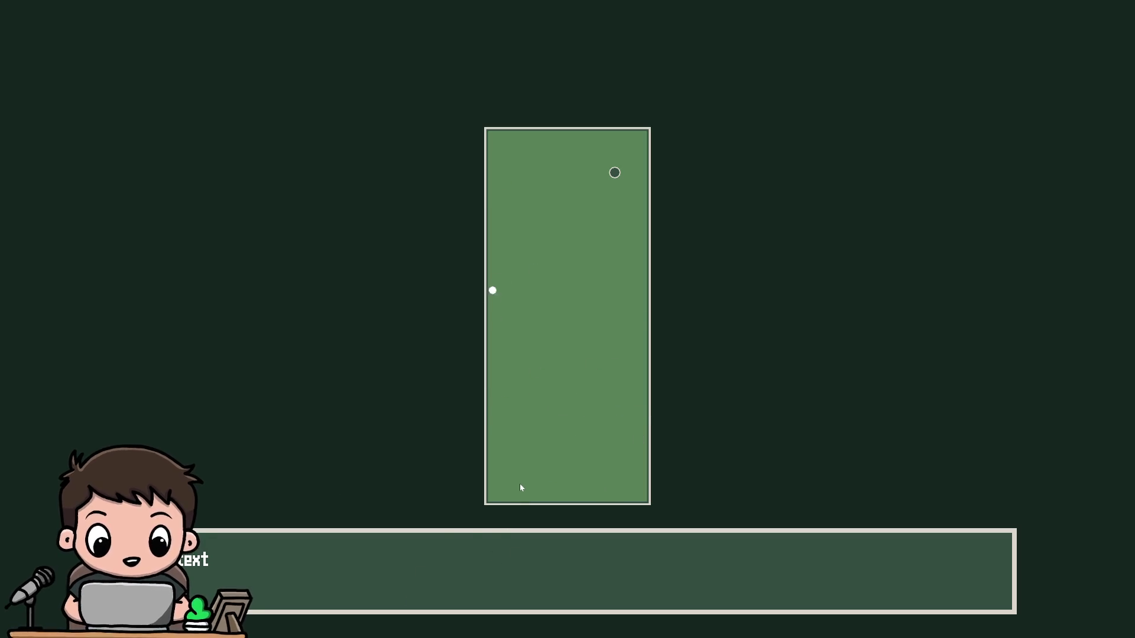
# Step: Rerun the game briefly, then uncomment both tween lines with Ctrl+K
pyautogui.press('F8')
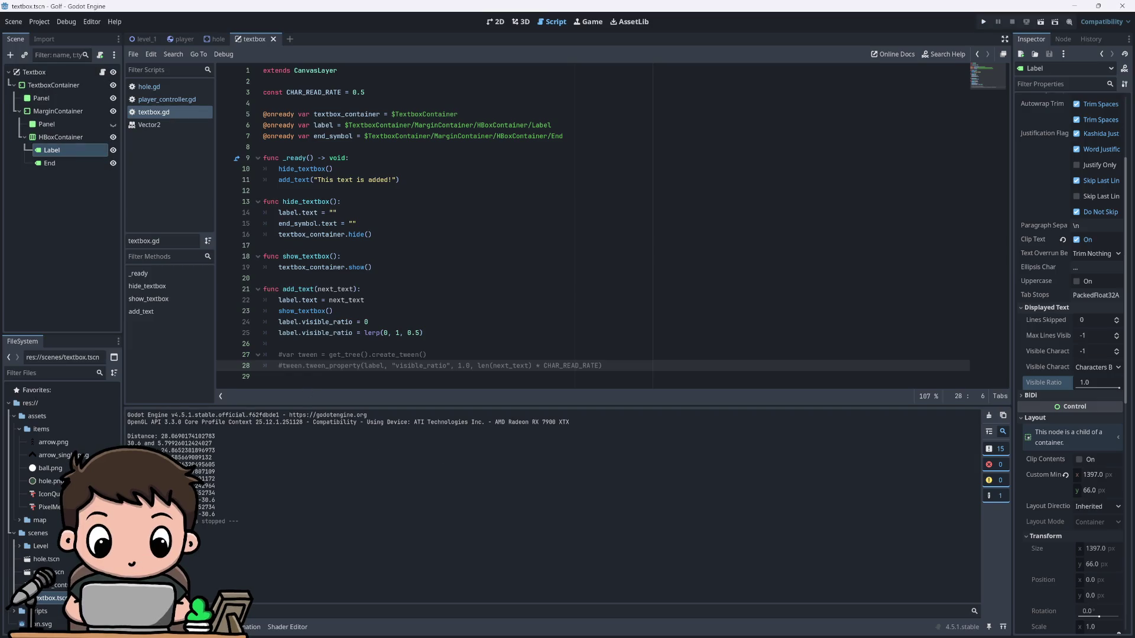
pyautogui.click(982, 22)
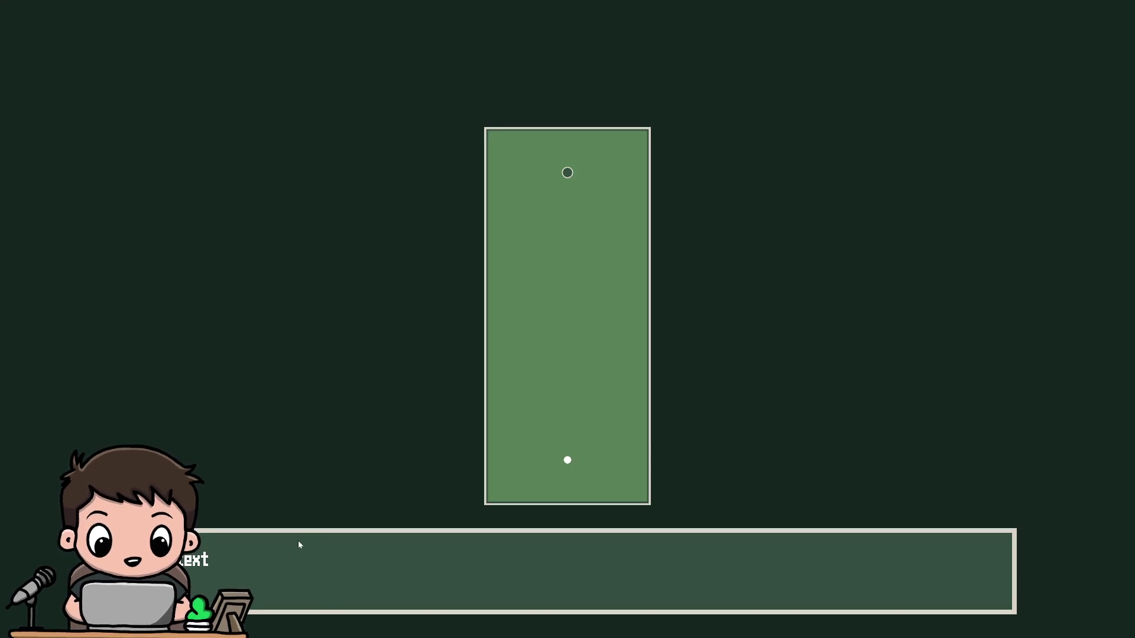
pyautogui.press('F8')
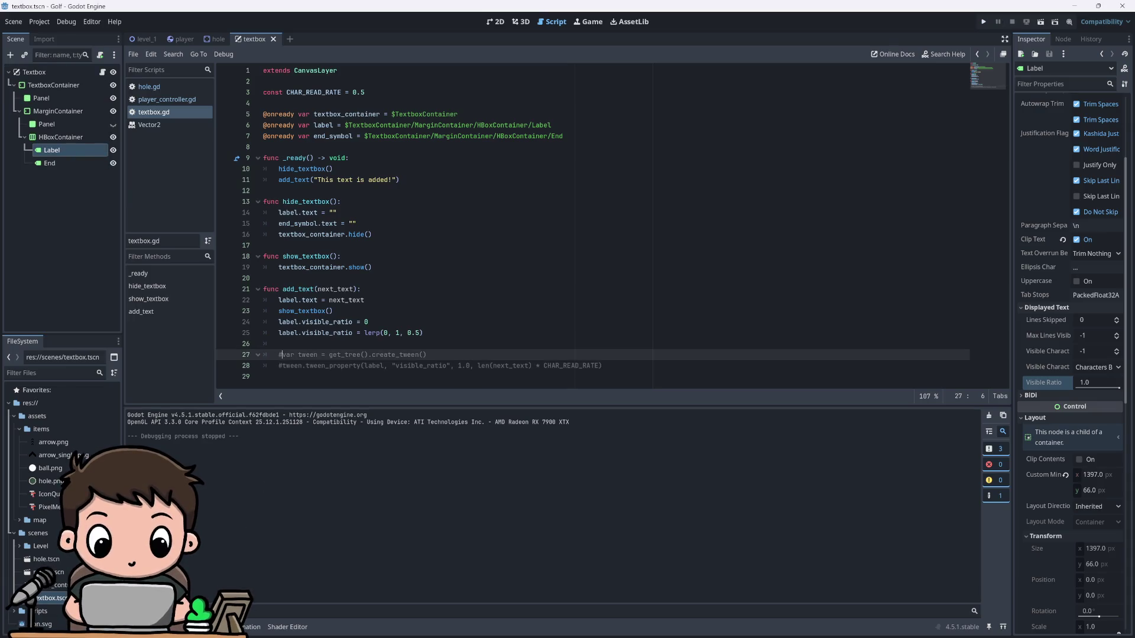
pyautogui.press('Up')
pyautogui.hotkey('ctrl', 'k')
pyautogui.press('Down')
pyautogui.hotkey('ctrl', 'k')
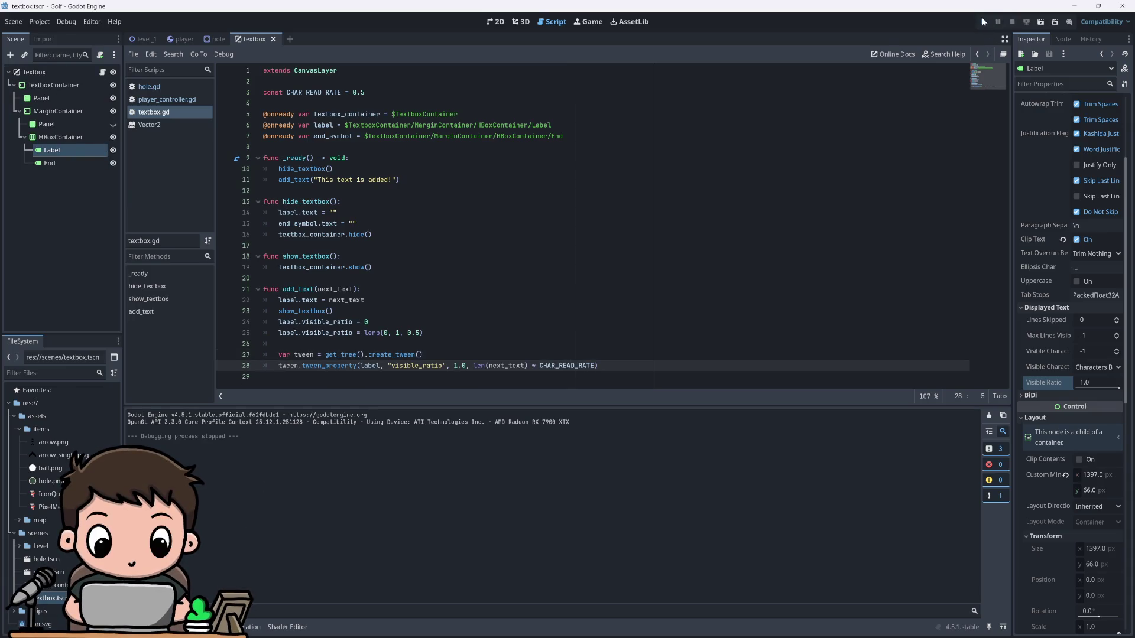
# Step: Test-run the restored tween, then comment out both visible_ratio lines
pyautogui.click(983, 21)
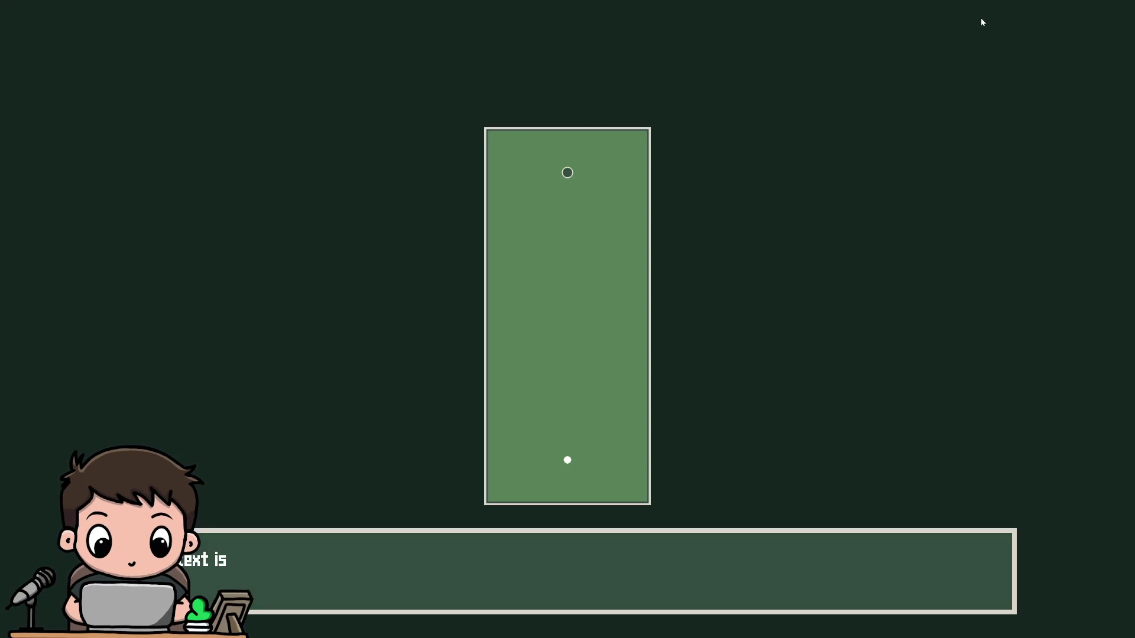
pyautogui.hotkey('alt', 'F4')
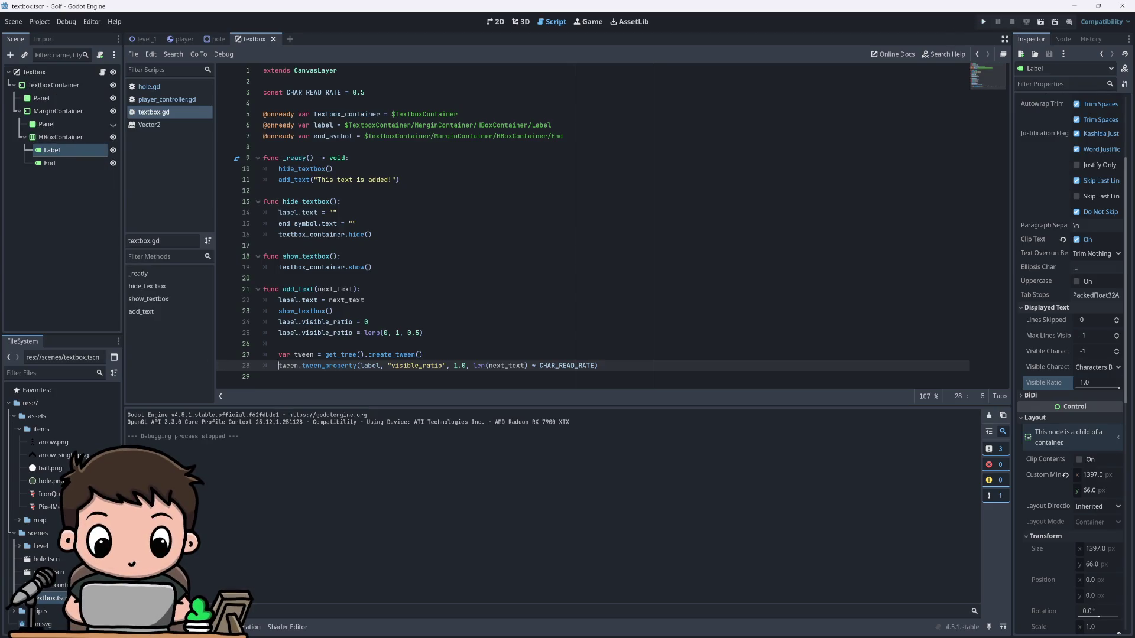
pyautogui.click(279, 333)
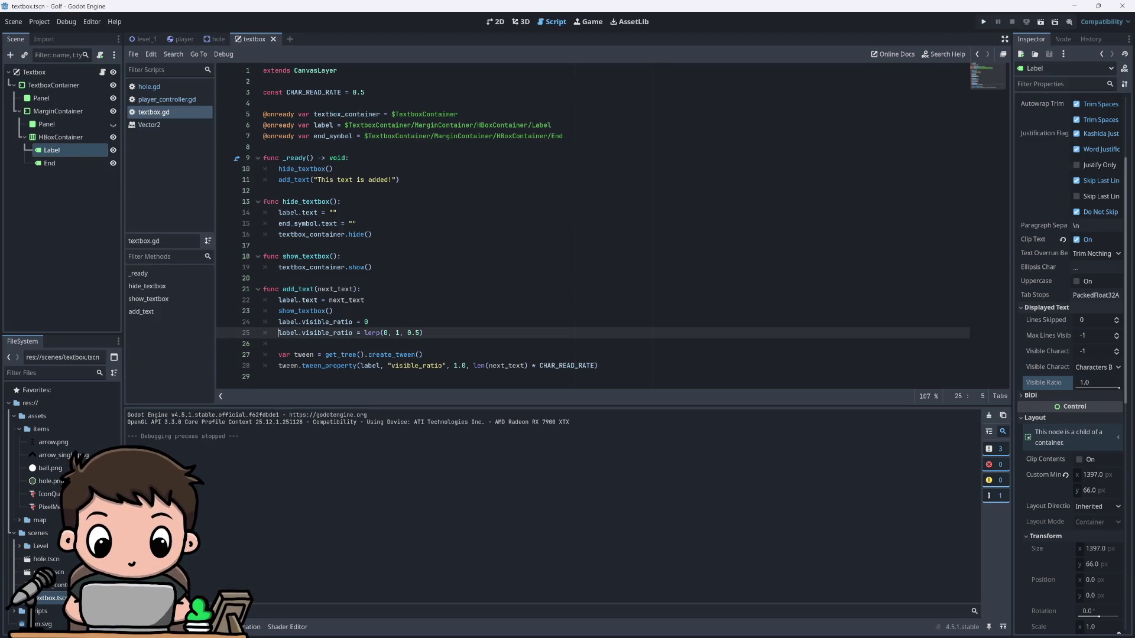
pyautogui.hotkey('ctrl', 'k')
pyautogui.press('Up')
pyautogui.hotkey('ctrl', 'k')
pyautogui.press('Up')
pyautogui.press('End')
# Step: Uncomment the visible_ratio = 0 reset and test the typing effect
pyautogui.press('Down')
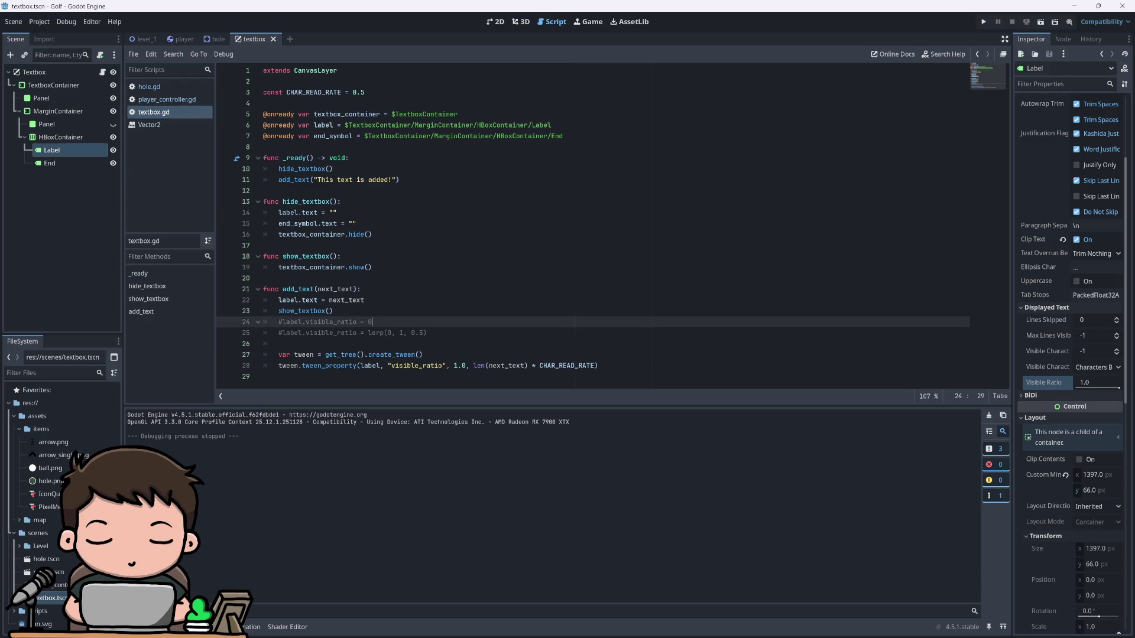
pyautogui.press('BackSpace')
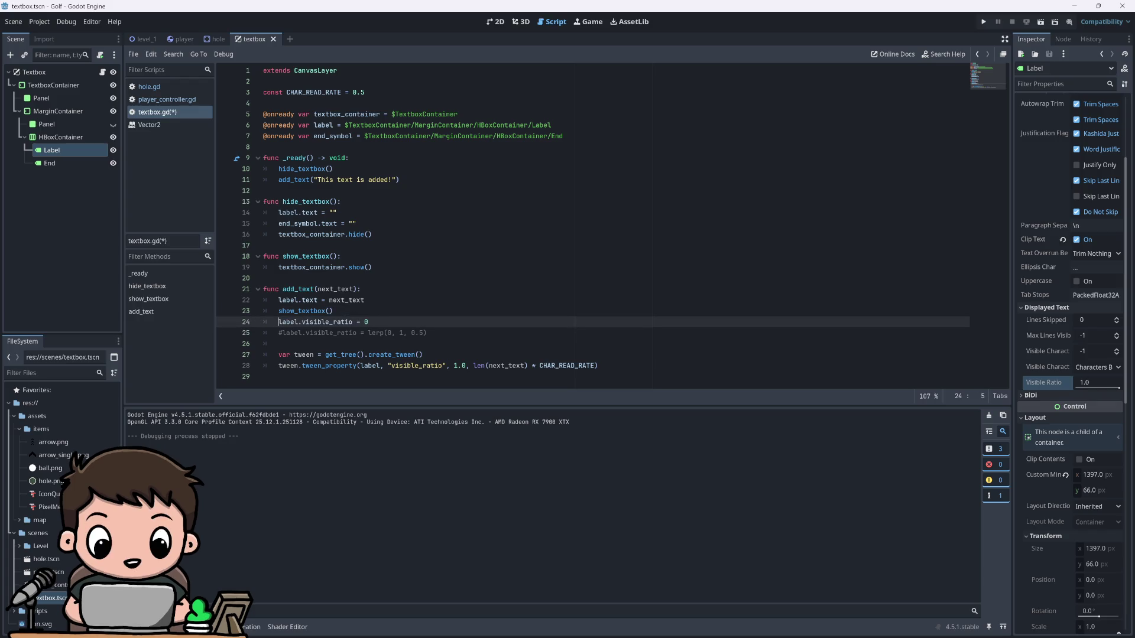
pyautogui.click(984, 23)
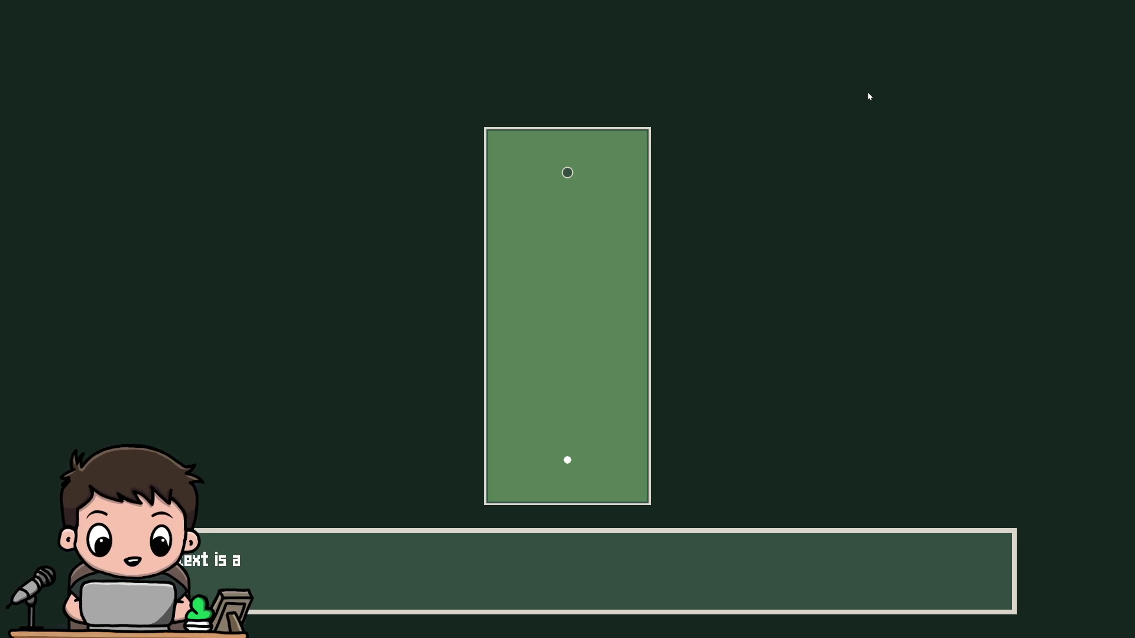
pyautogui.press('F8')
# Step: Delete the commented-out lerp line from add_text
pyautogui.press('Down')
pyautogui.hotkey('shift', 'End')
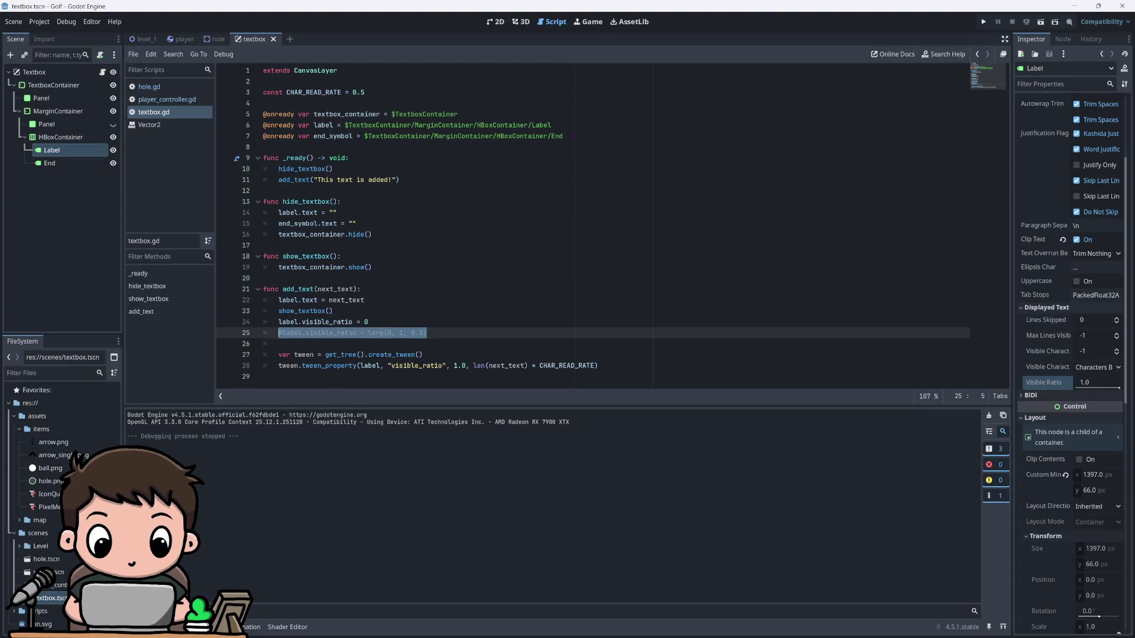
pyautogui.press('Delete')
pyautogui.press('Delete')
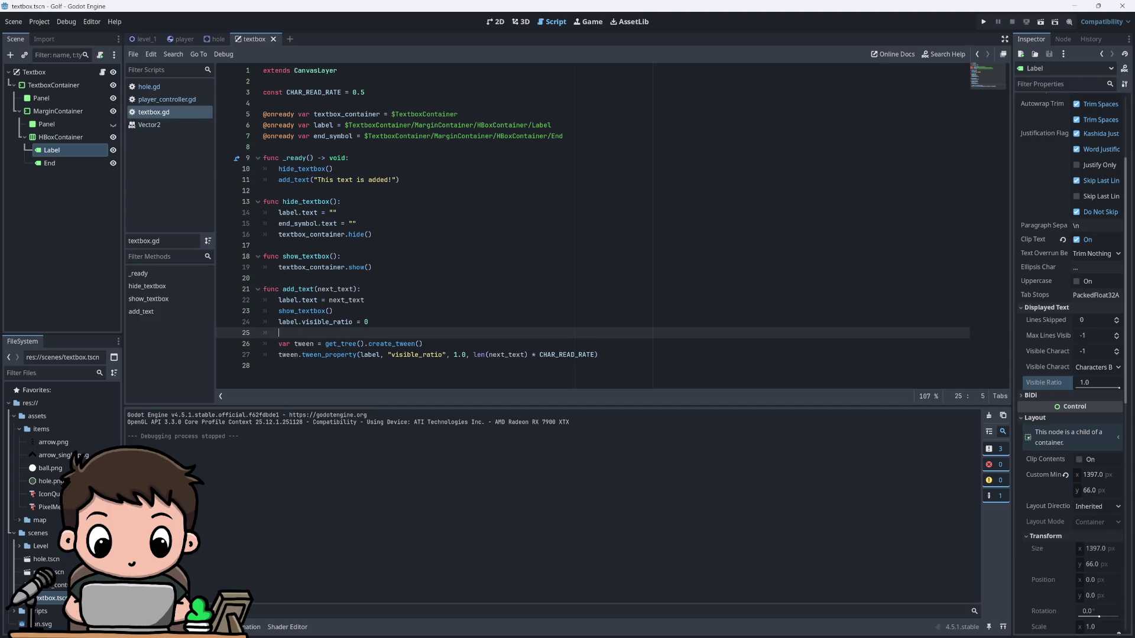
pyautogui.press('Up')
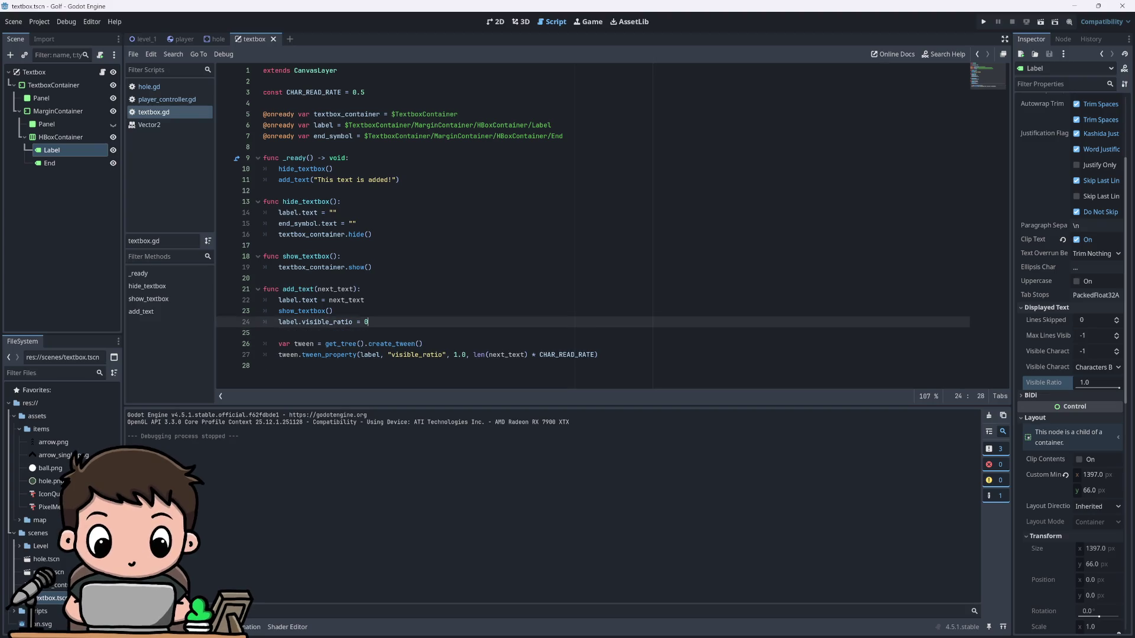
pyautogui.press('Up')
pyautogui.press('End')
# Step: Insert a blank line above the visible_ratio reset and test CHAR_READ_RATE at 1
pyautogui.press('Down')
pyautogui.hotkey('alt', 'Down')
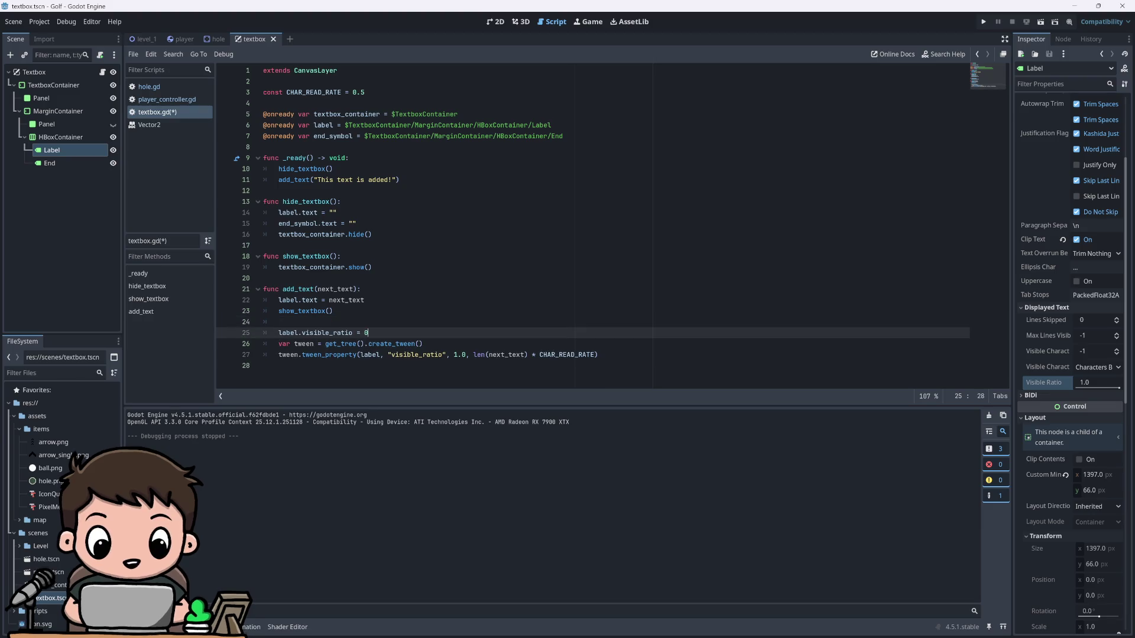
pyautogui.click(365, 92)
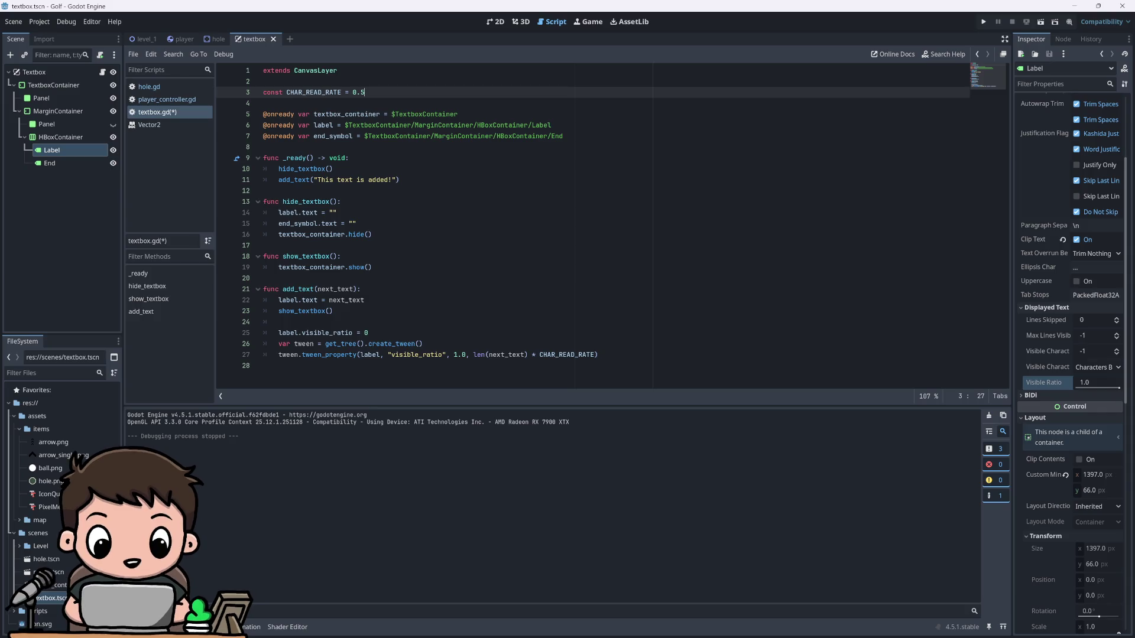
pyautogui.press('BackSpace')
pyautogui.press('BackSpace')
pyautogui.write('1')
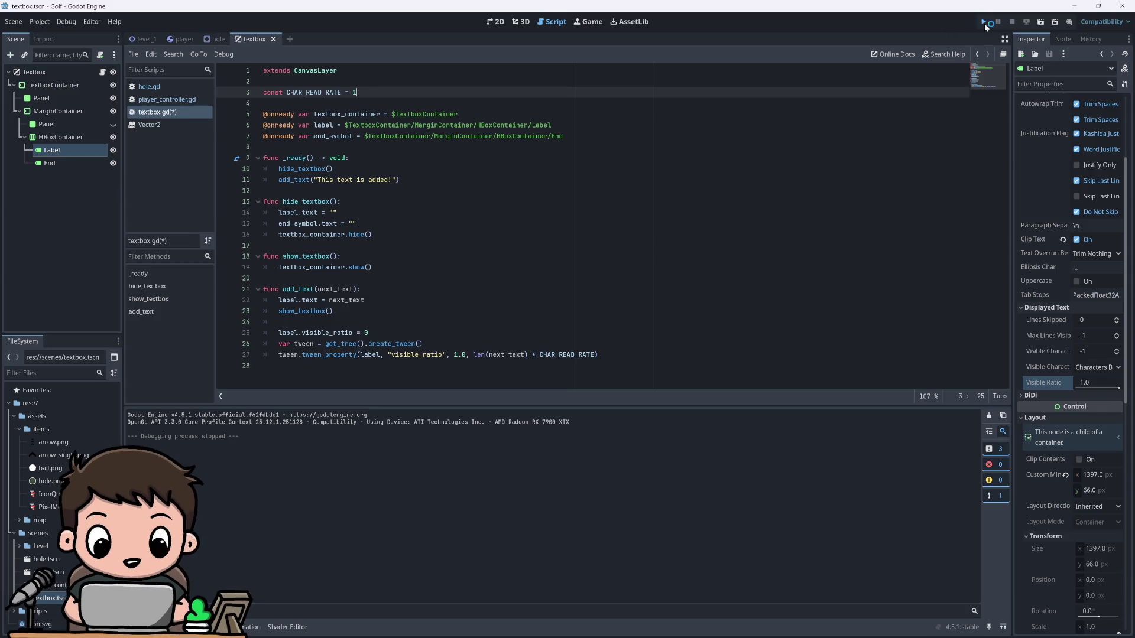
pyautogui.click(982, 22)
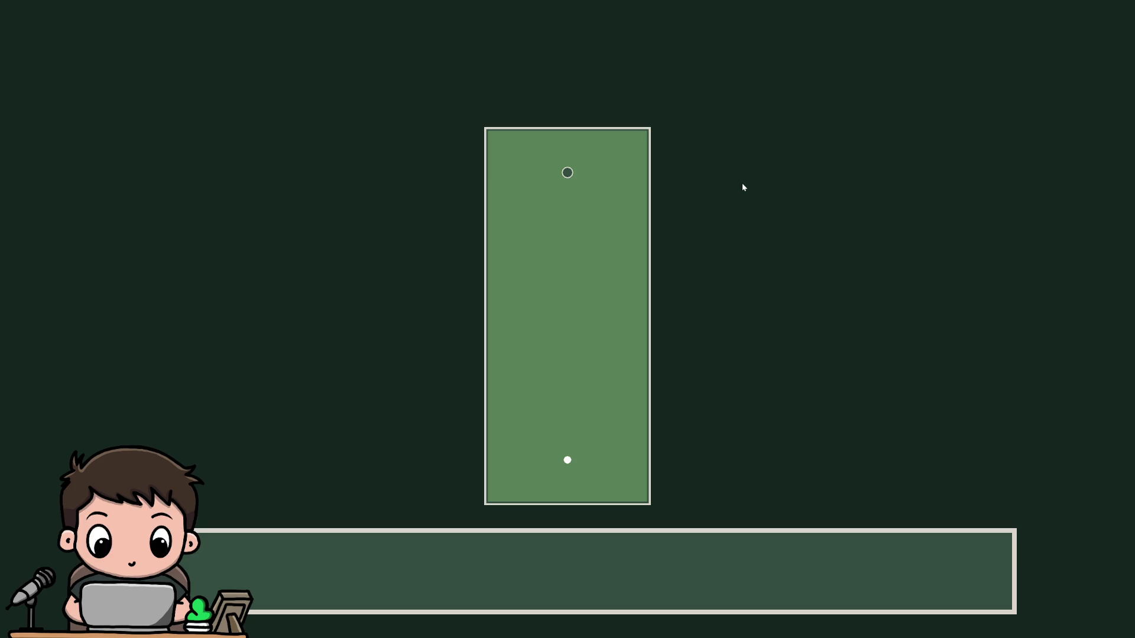
pyautogui.press('F8')
# Step: Change CHAR_READ_RATE to 10 and test-run the game
pyautogui.write('0')
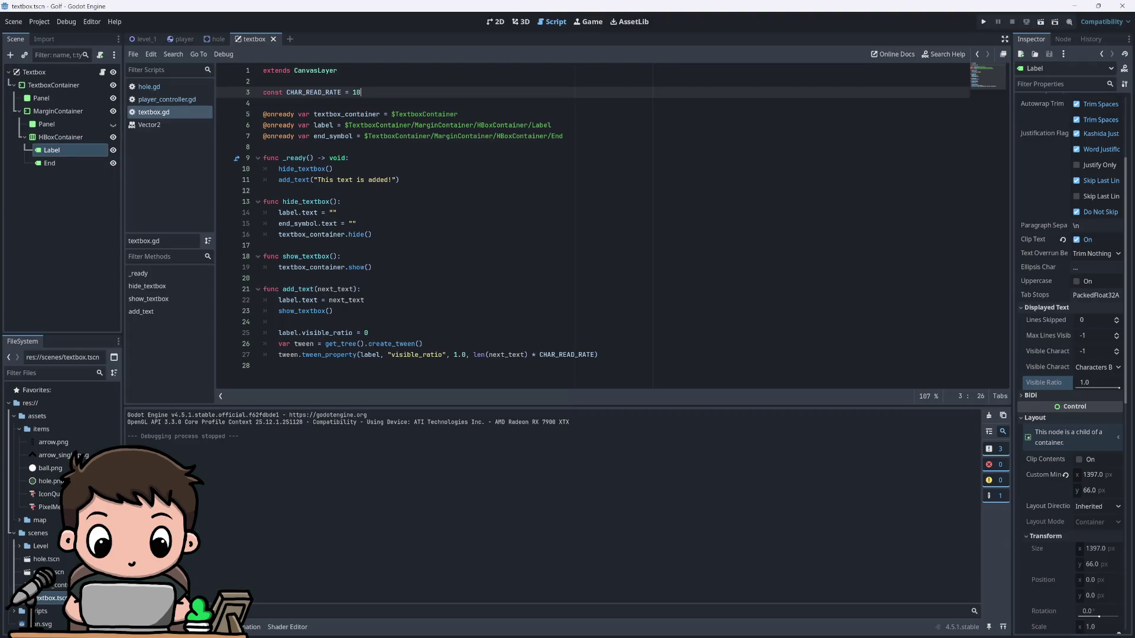
pyautogui.press('F5')
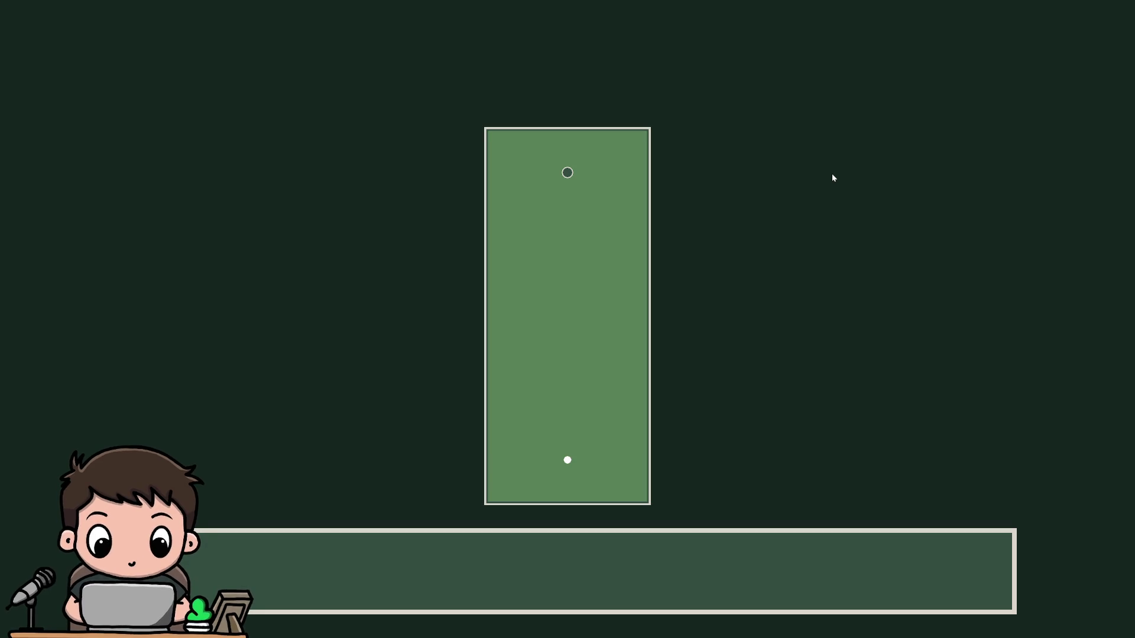
pyautogui.hotkey('alt', 'F4')
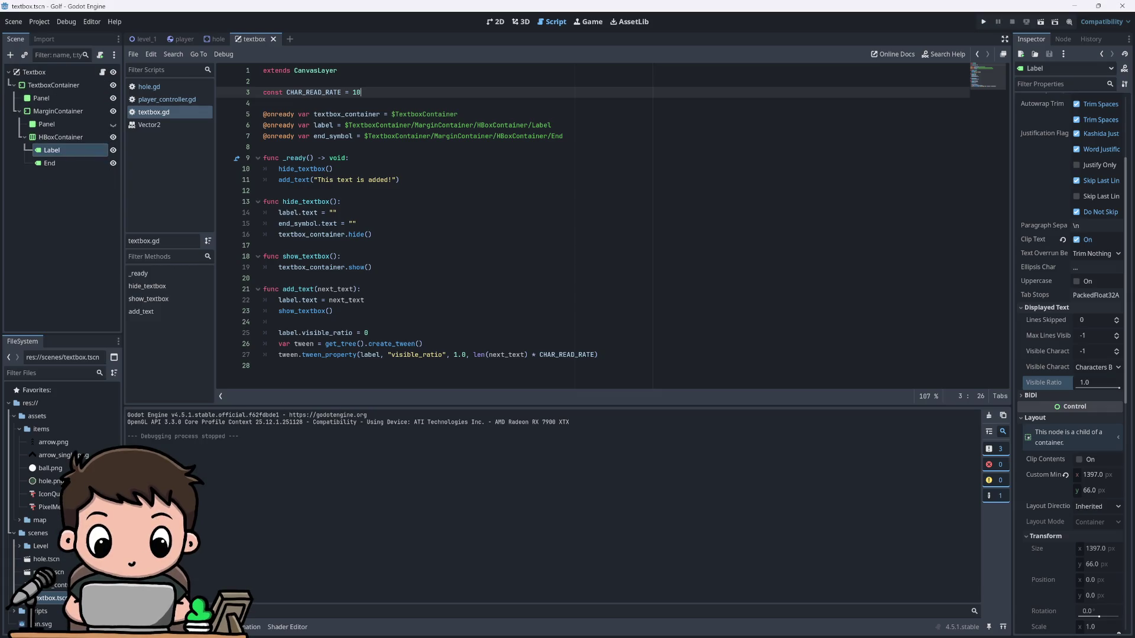
# Step: Set CHAR_READ_RATE to 0.01 and test-run the game
pyautogui.press('BackSpace')
pyautogui.press('BackSpace')
pyautogui.write('01')
pyautogui.press('F5')
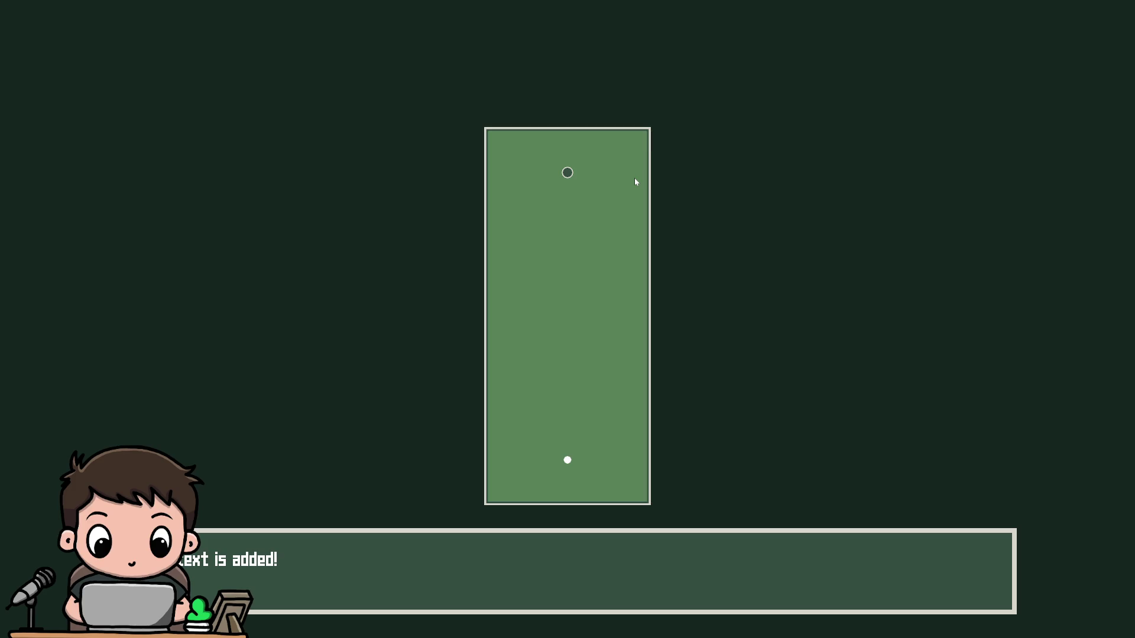
pyautogui.press('F8')
# Step: Change CHAR_READ_RATE to 0.05 and run the game several times to watch the typing
pyautogui.press('BackSpace')
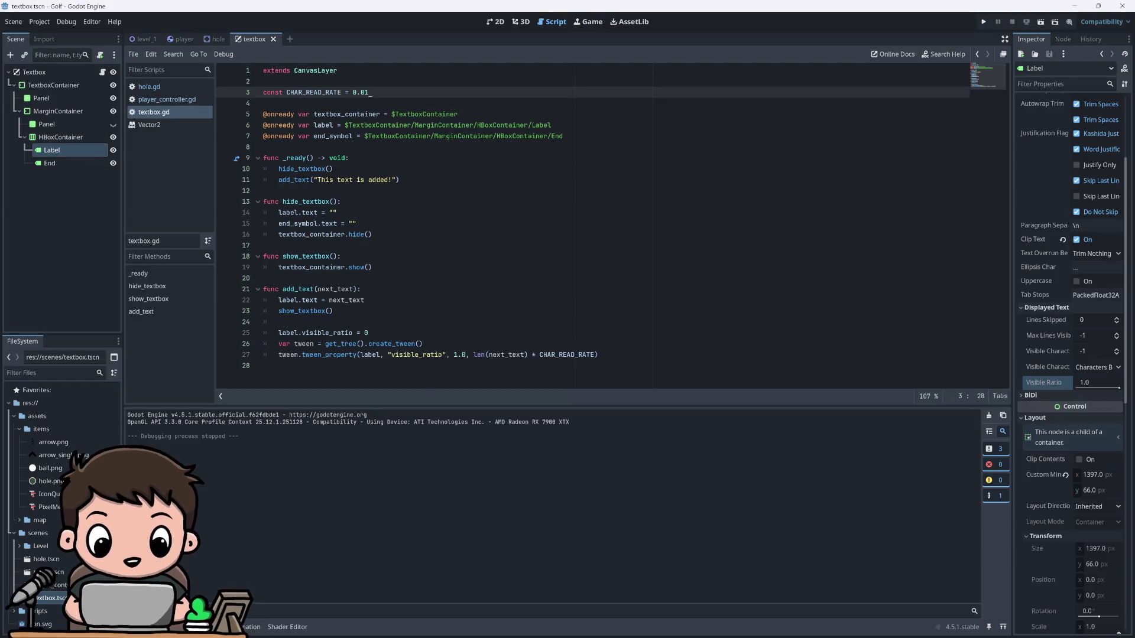
pyautogui.write('5')
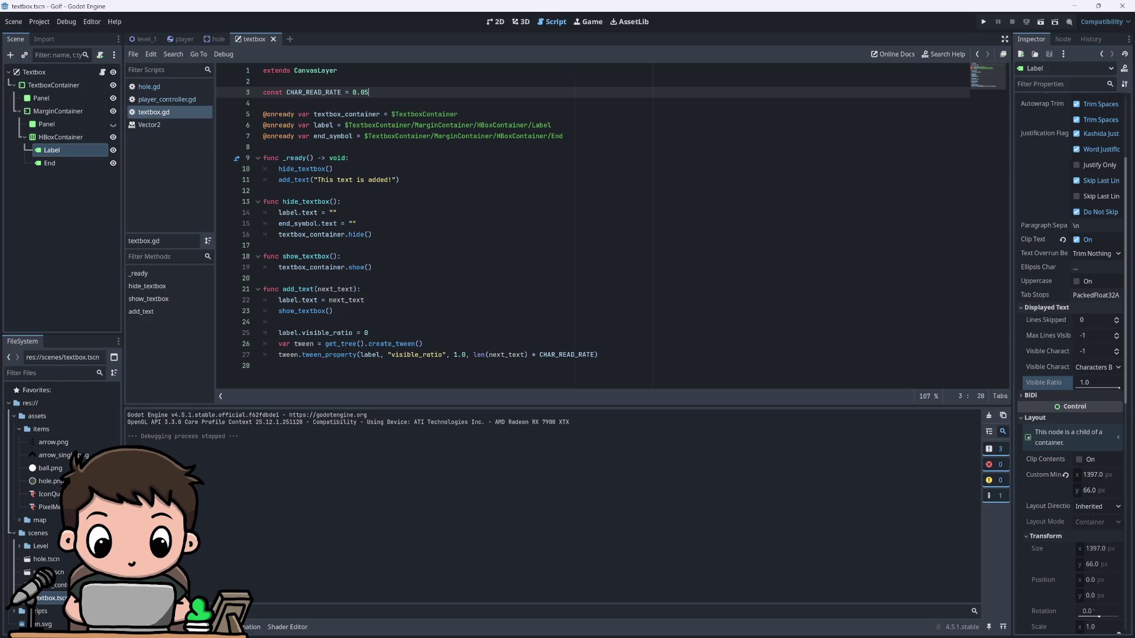
pyautogui.click(985, 22)
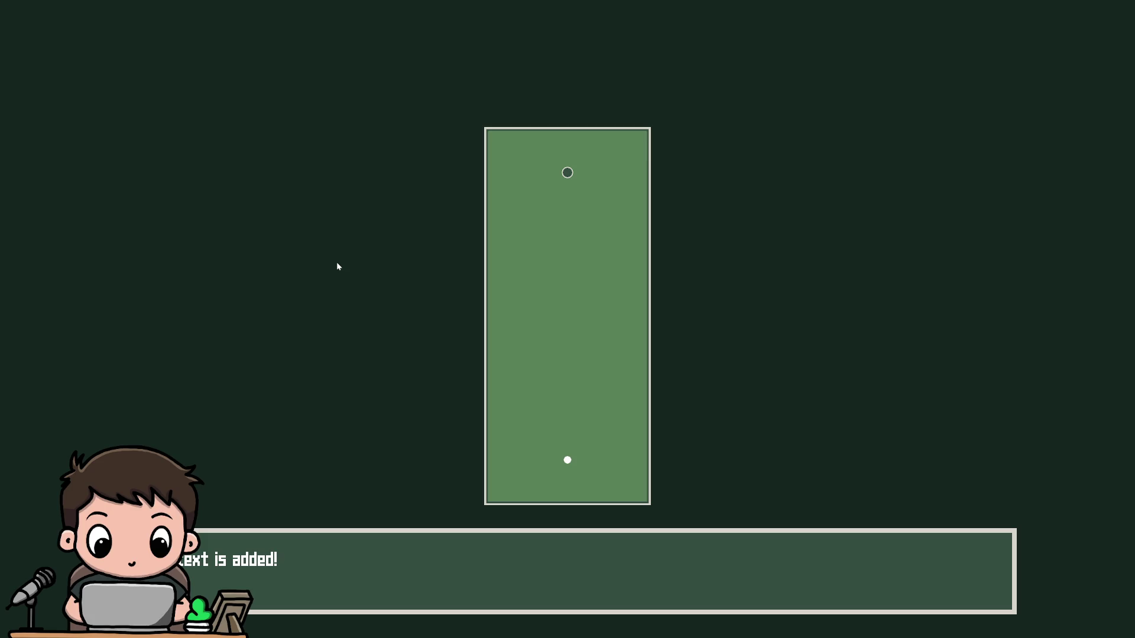
pyautogui.hotkey('alt', 'F4')
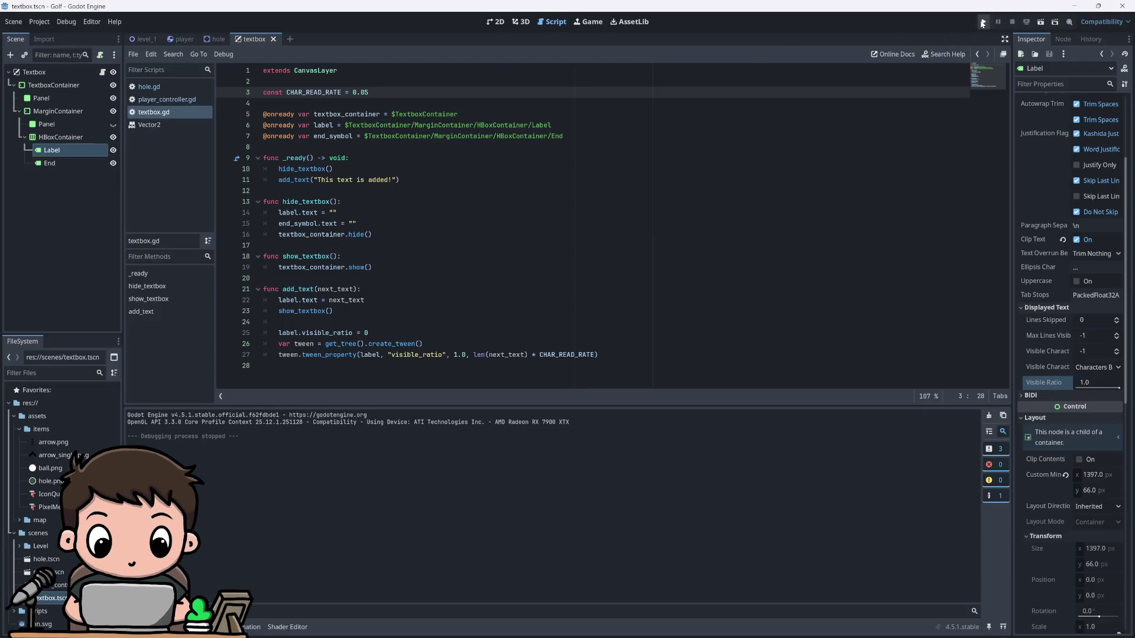
pyautogui.click(982, 22)
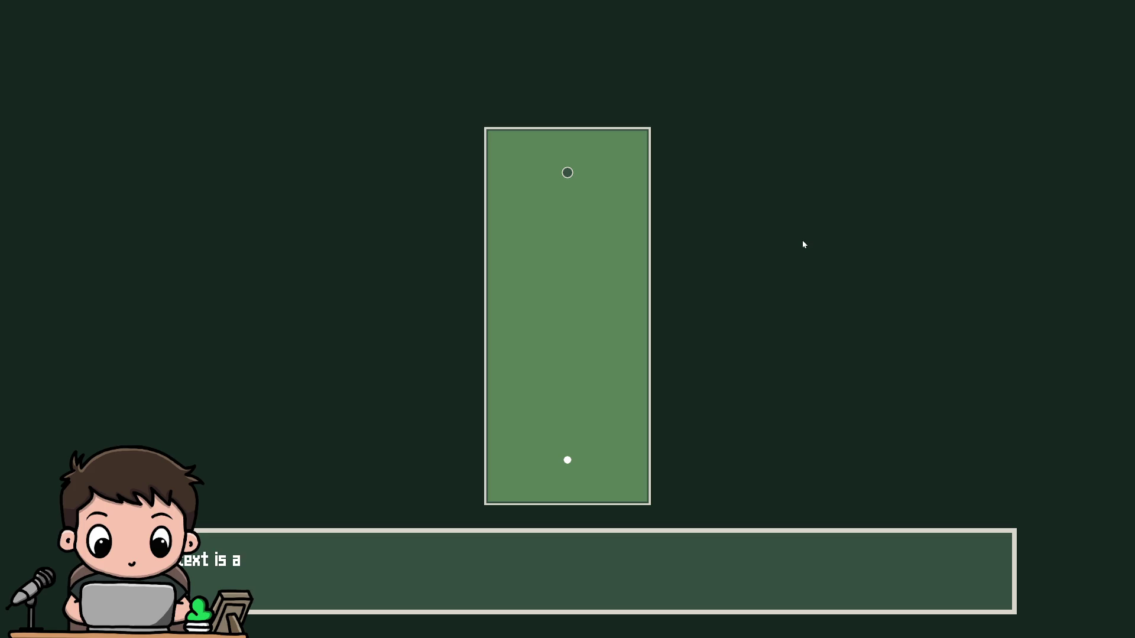
pyautogui.hotkey('alt', 'Tab')
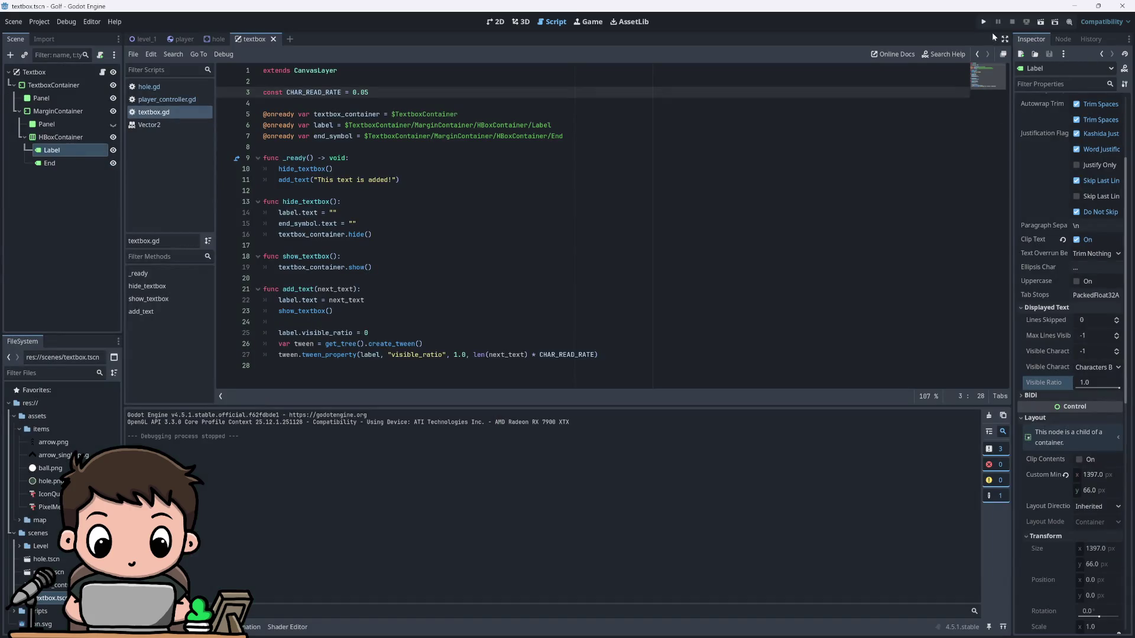
pyautogui.click(988, 24)
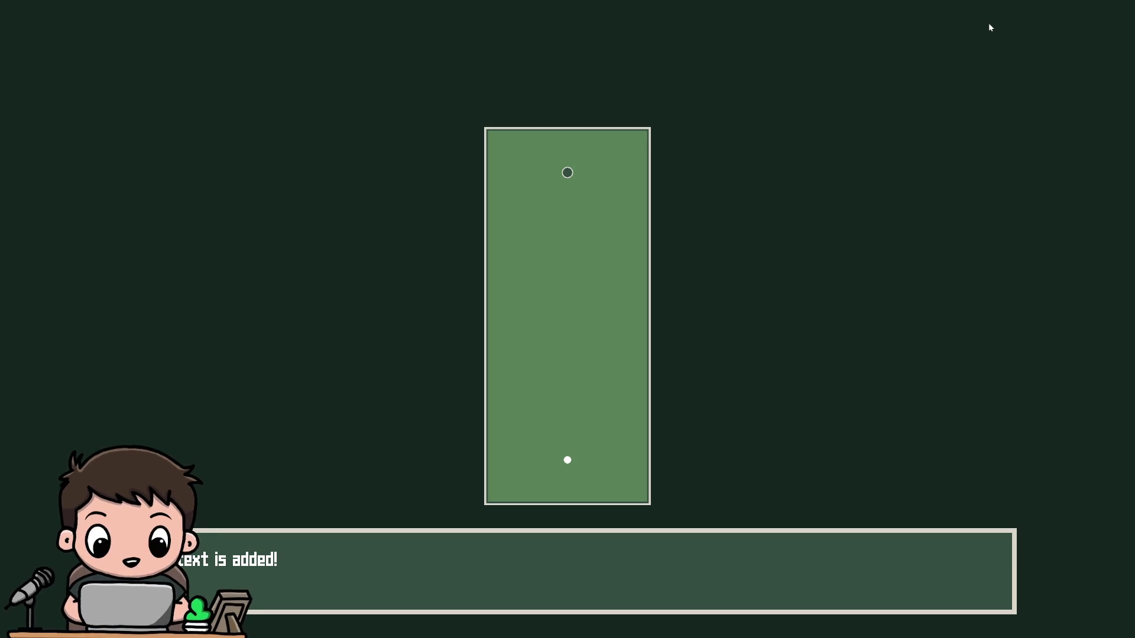
pyautogui.hotkey('alt', 'F4')
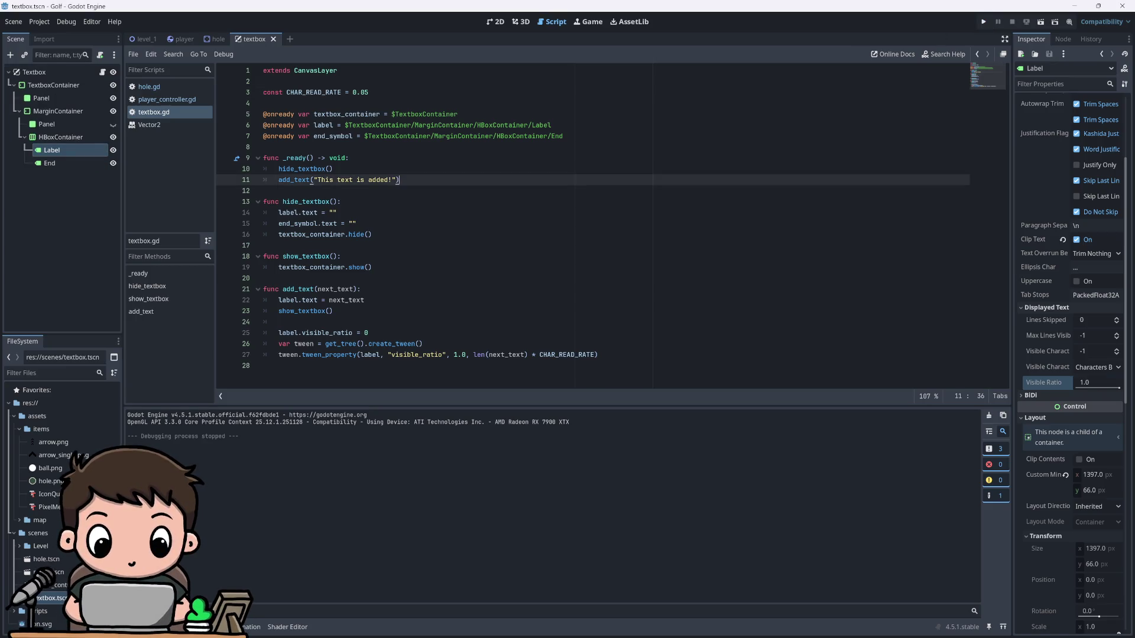
pyautogui.press('Down')
pyautogui.press('Down')
pyautogui.press('Down')
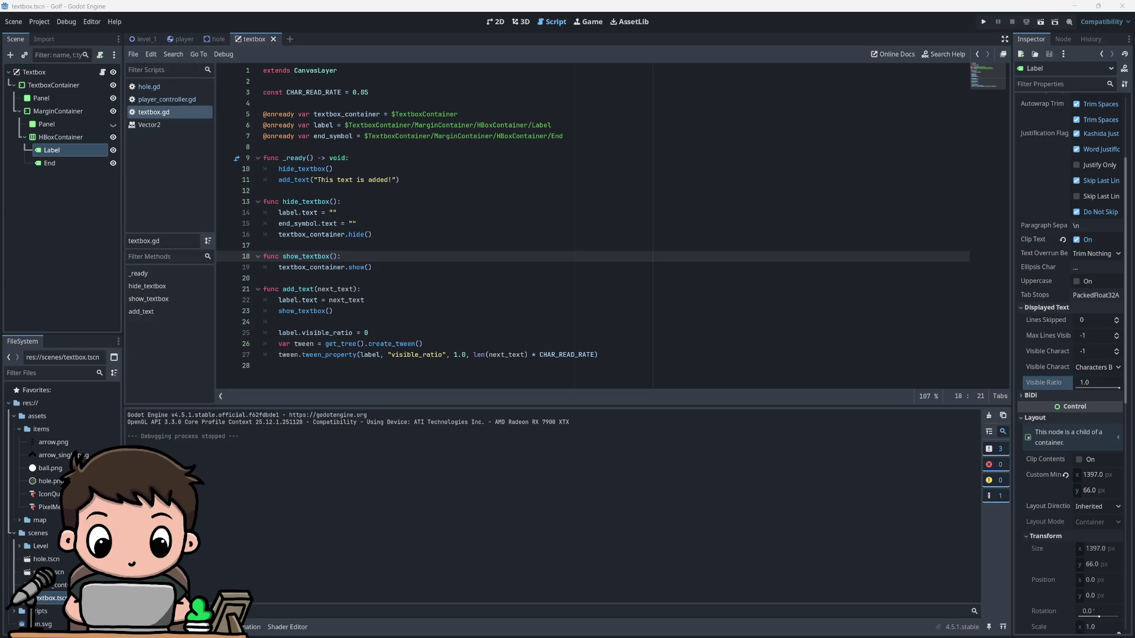
pyautogui.click(597, 355)
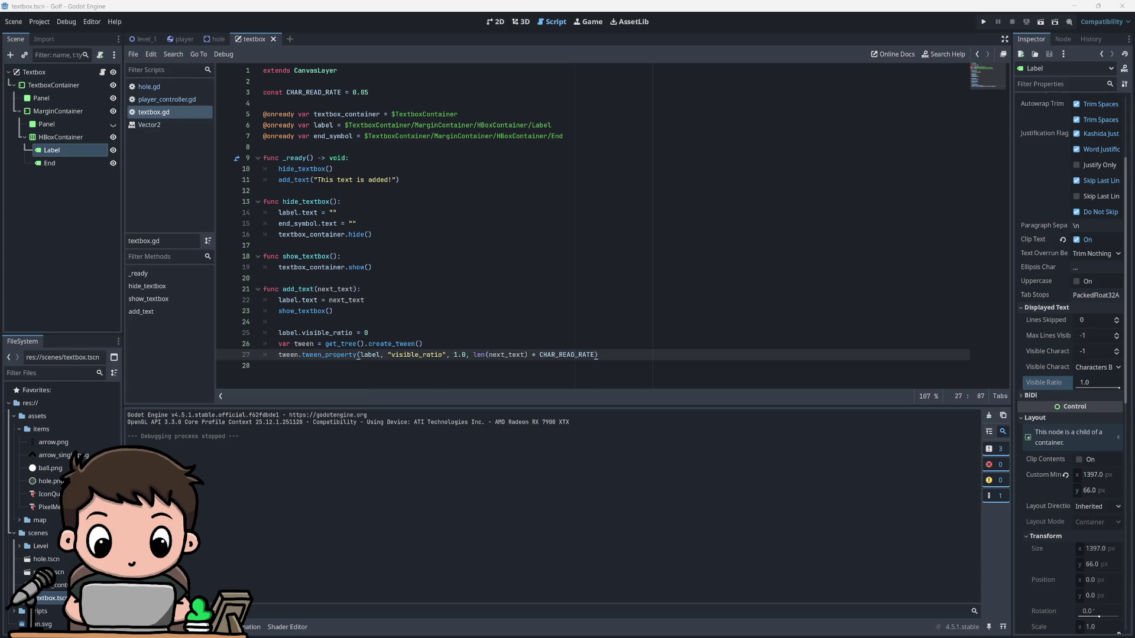
# Step: Add a func finished(): header below the add_text tween code
pyautogui.click(263, 365)
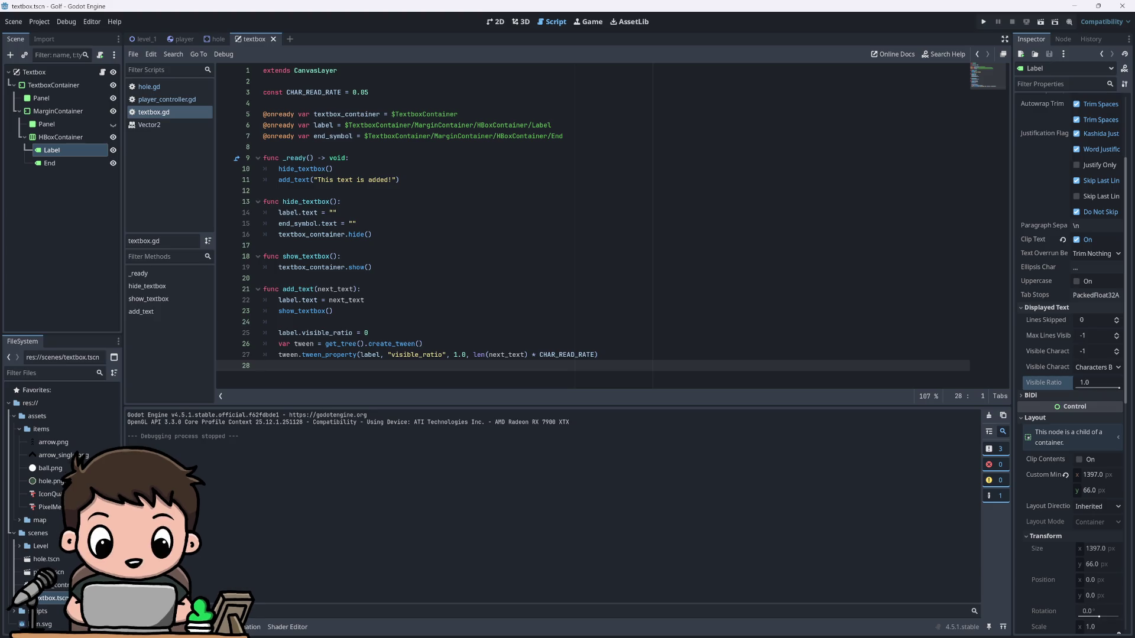
pyautogui.press('Return')
pyautogui.write('func ()')
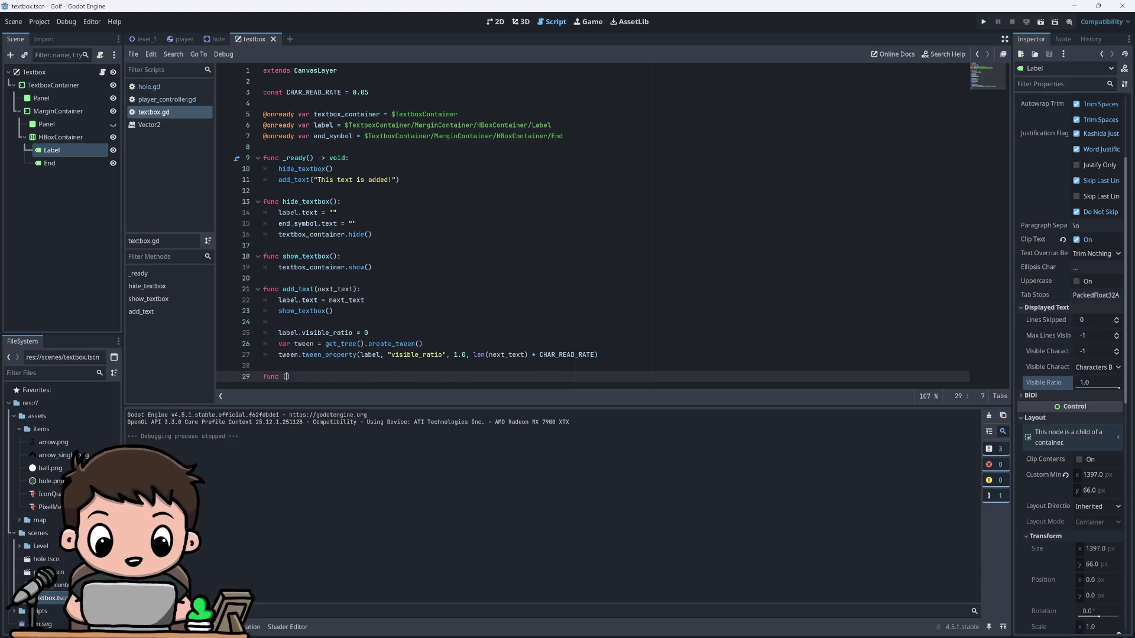
pyautogui.press('BackSpace')
pyautogui.press('BackSpace')
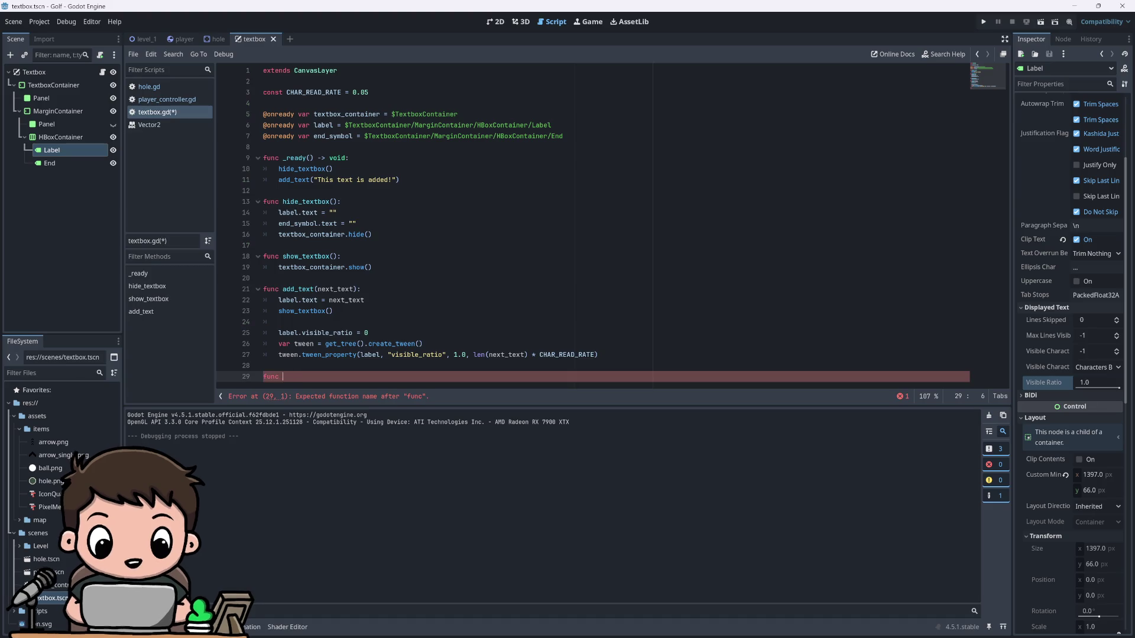
pyautogui.write('finished():')
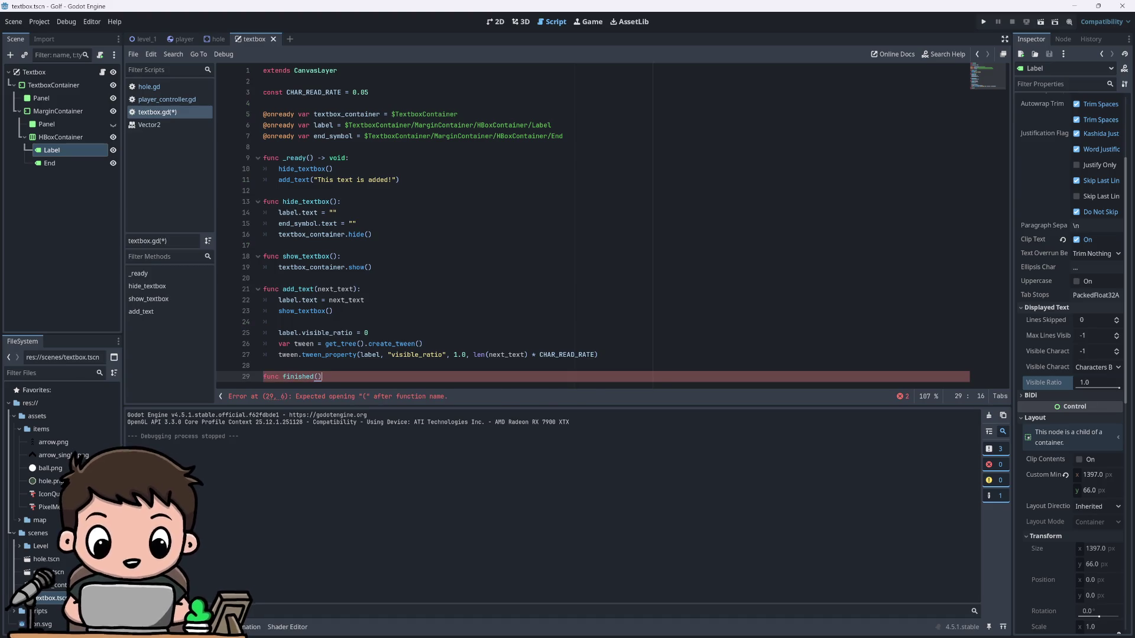
pyautogui.press('Return')
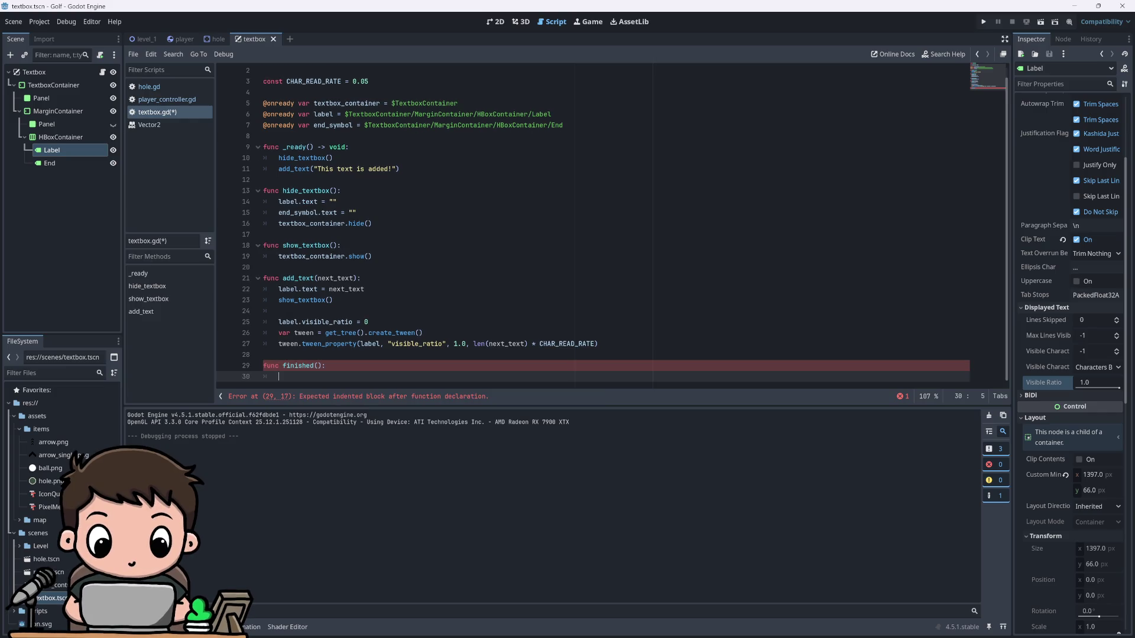
# Step: Make finished() print "END", save the script, and run the game
pyautogui.write('print')
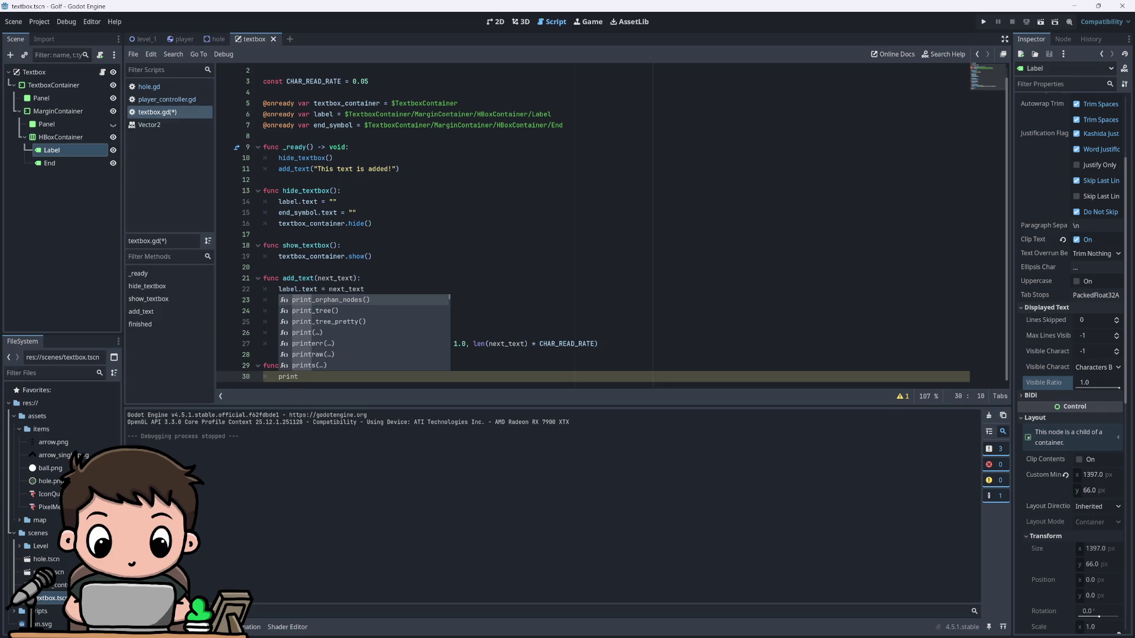
pyautogui.press('Down')
pyautogui.press('Down')
pyautogui.press('Down')
pyautogui.press('Return')
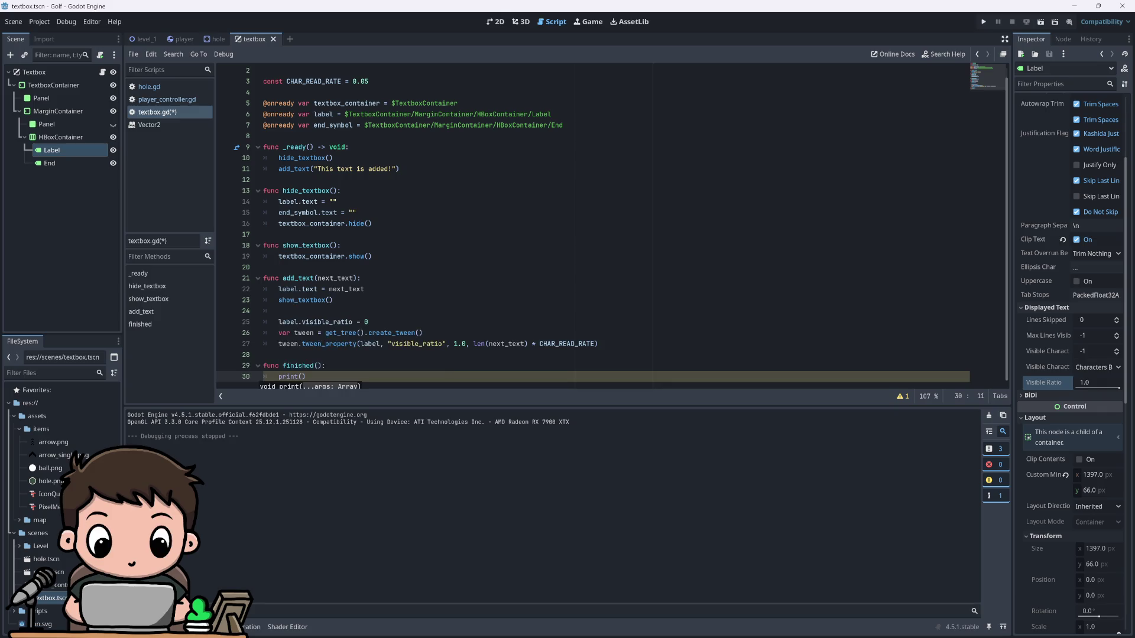
pyautogui.write('"END')
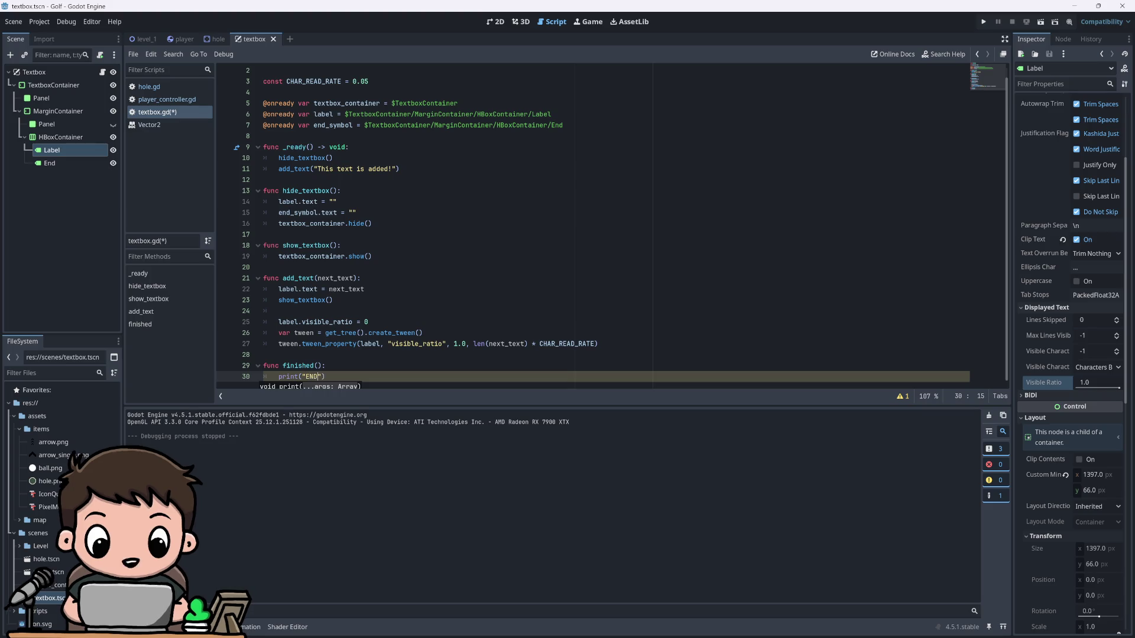
pyautogui.click(326, 366)
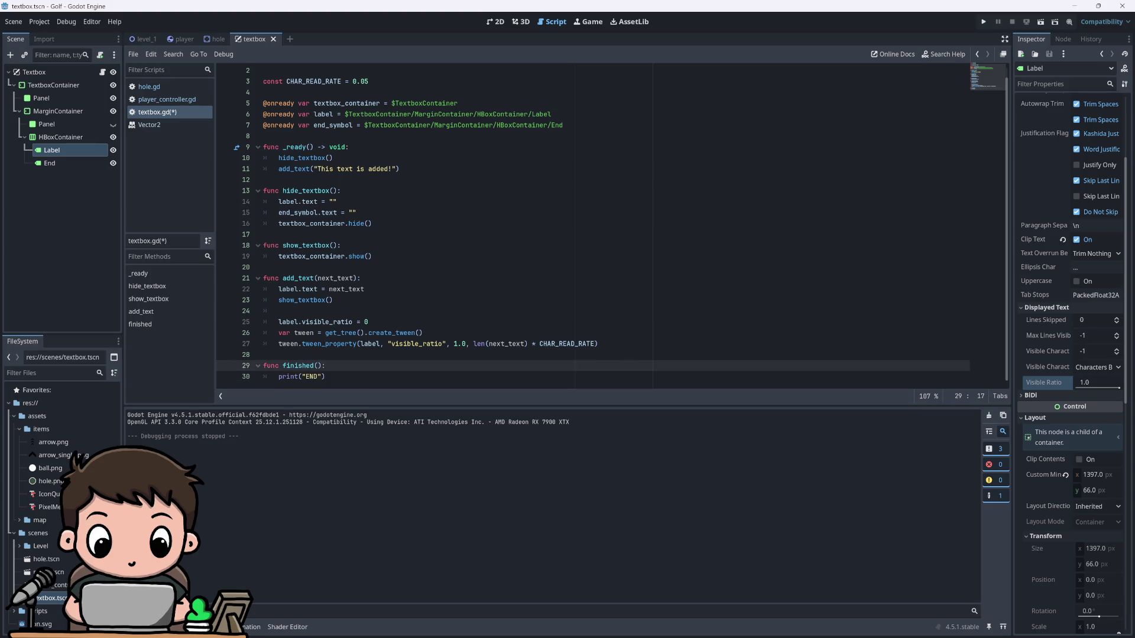
pyautogui.hotkey('ctrl', 's')
pyautogui.click(983, 22)
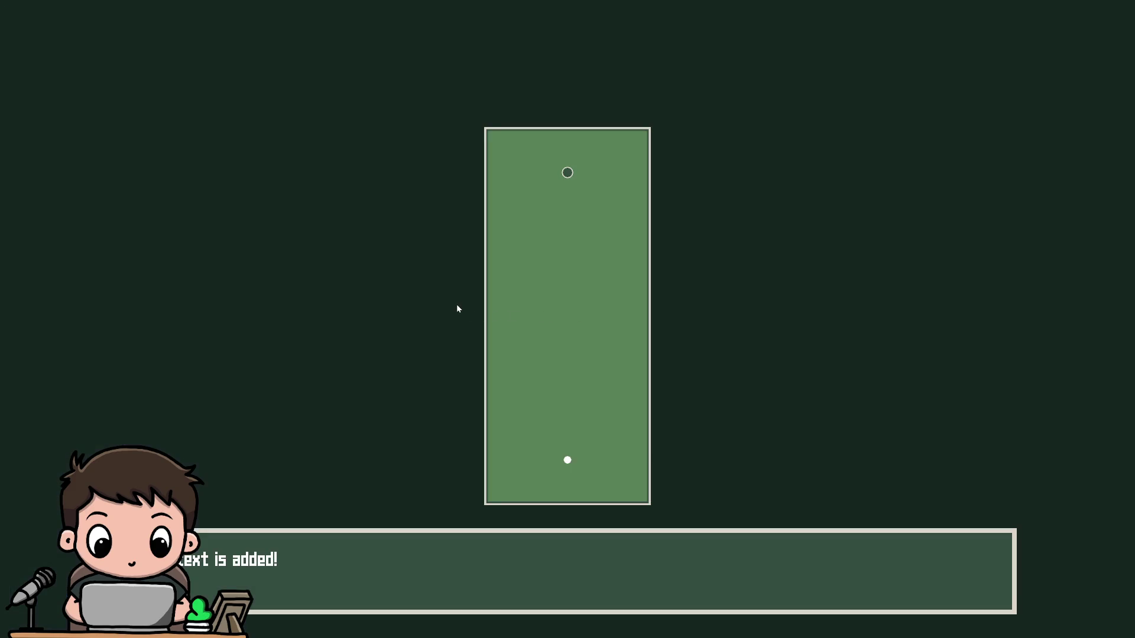
# Step: Stop the game and delete the finished() function
pyautogui.press('F8')
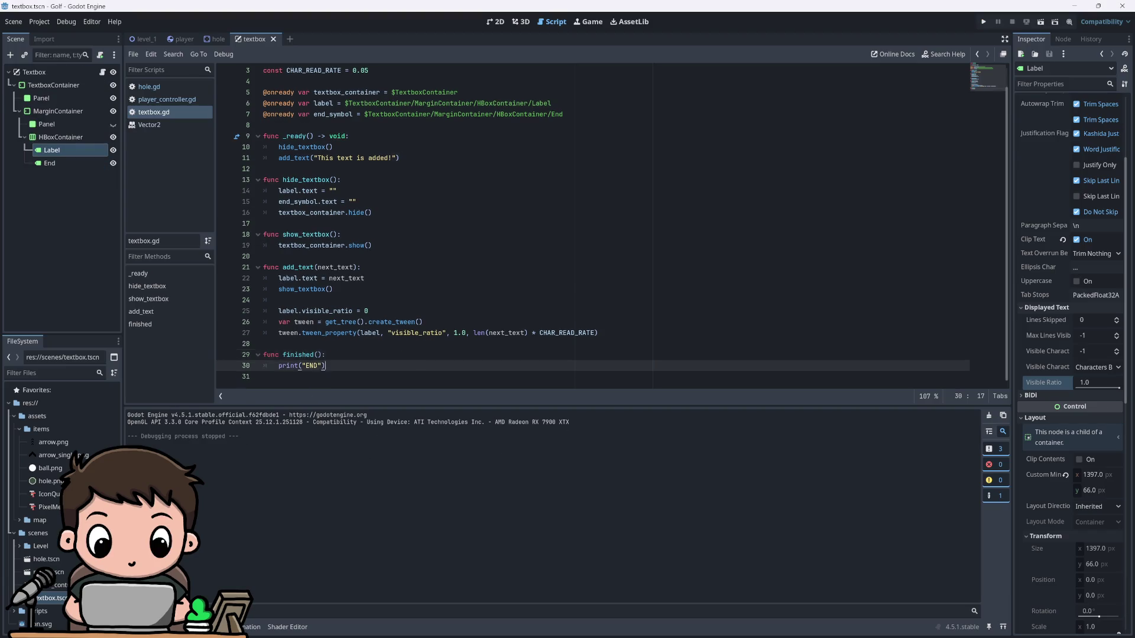
pyautogui.moveTo(326, 365); pyautogui.dragTo(260, 358)
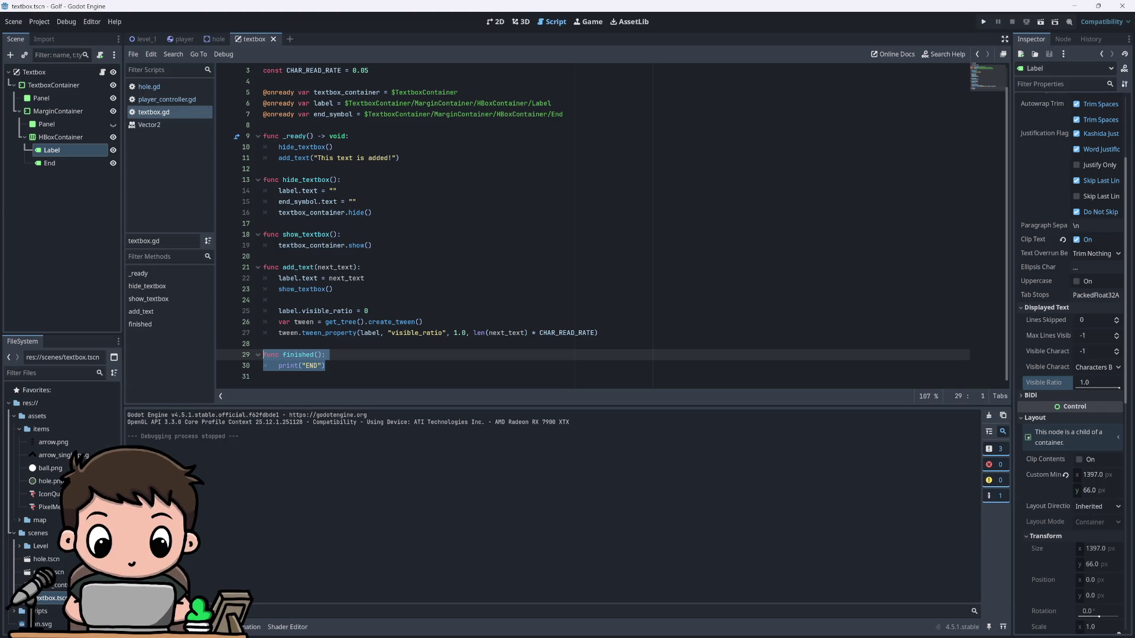
pyautogui.press('Delete')
# Step: Add a tween.finished line after the tween_property call
pyautogui.press('Up')
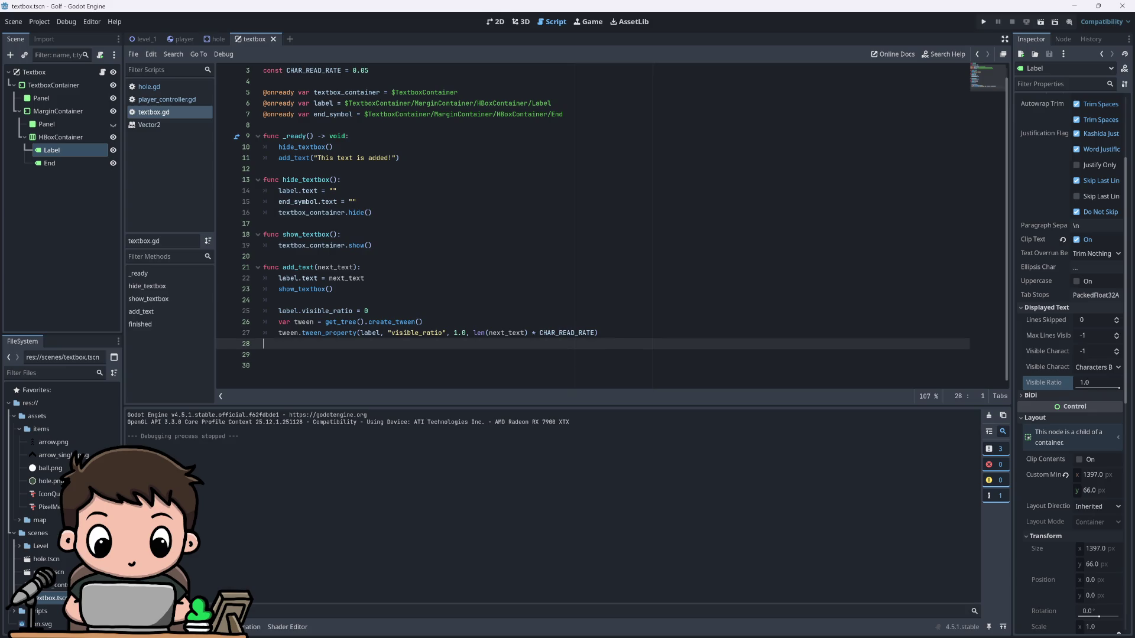
pyautogui.press('Up')
pyautogui.press('End')
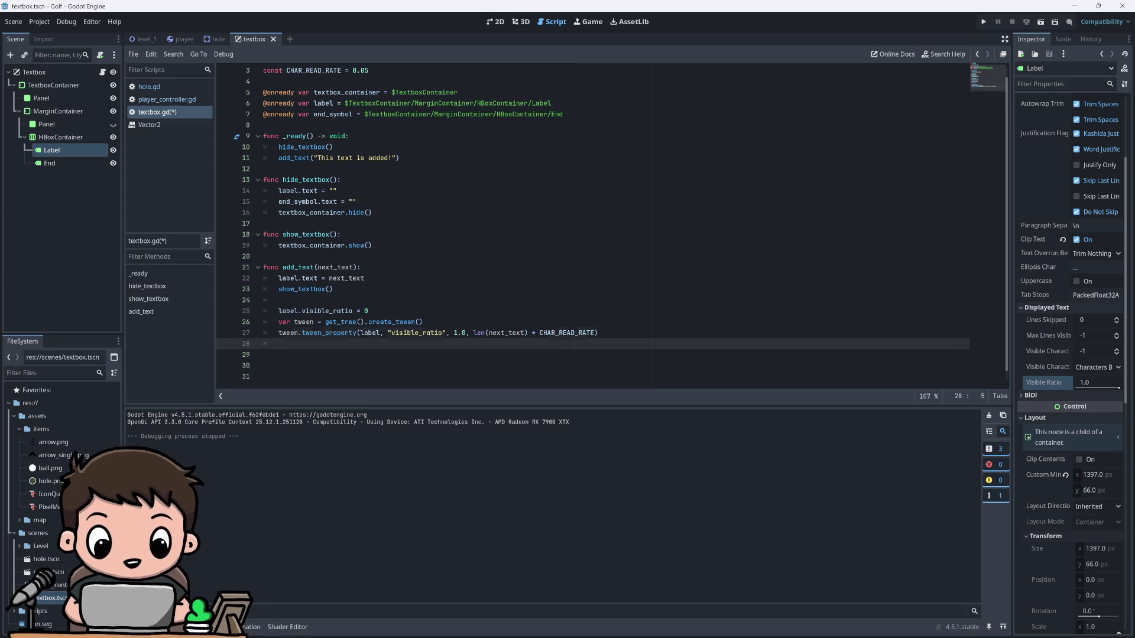
pyautogui.press('Return')
pyautogui.write('tween')
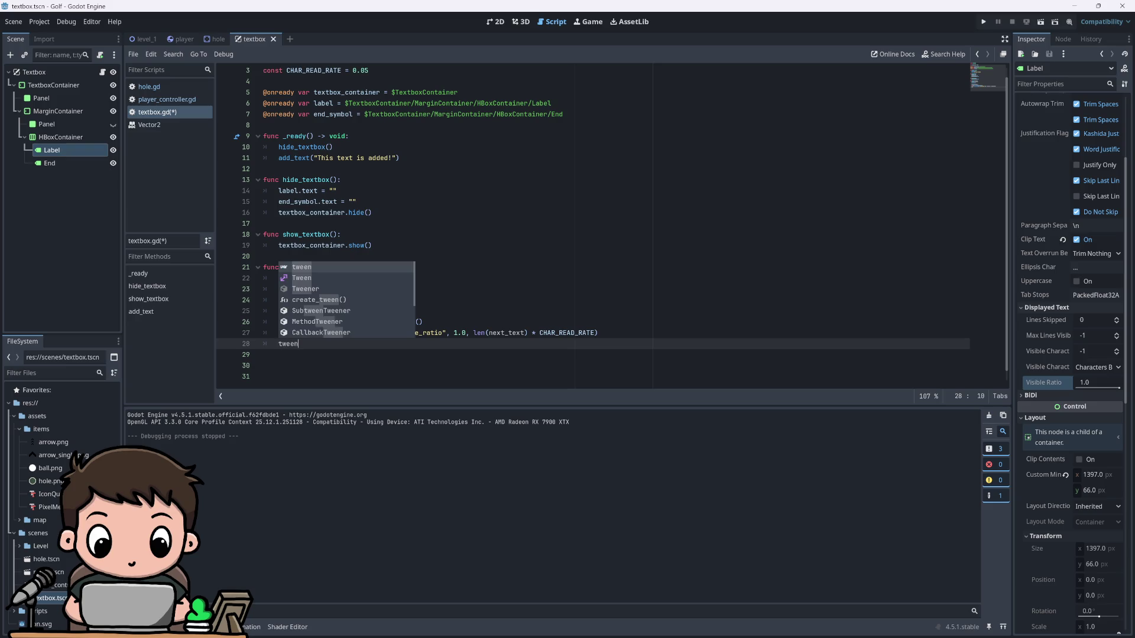
pyautogui.write('.finis')
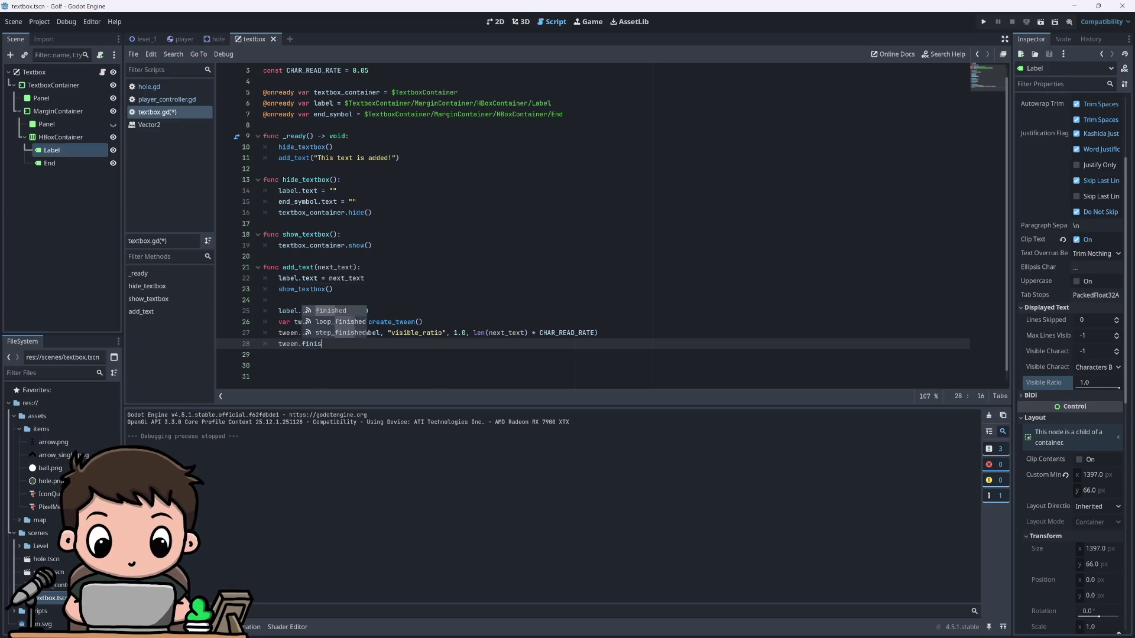
pyautogui.press('Return')
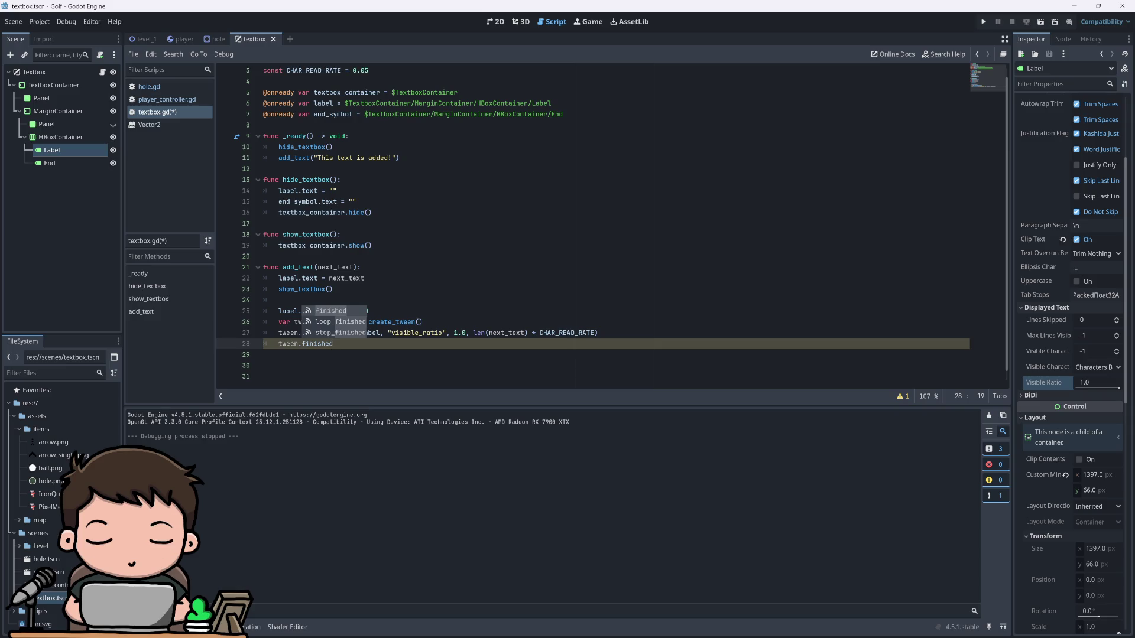
# Step: Turn that line into the condition 'if tween.finished:' with an indented body line
pyautogui.click(278, 343)
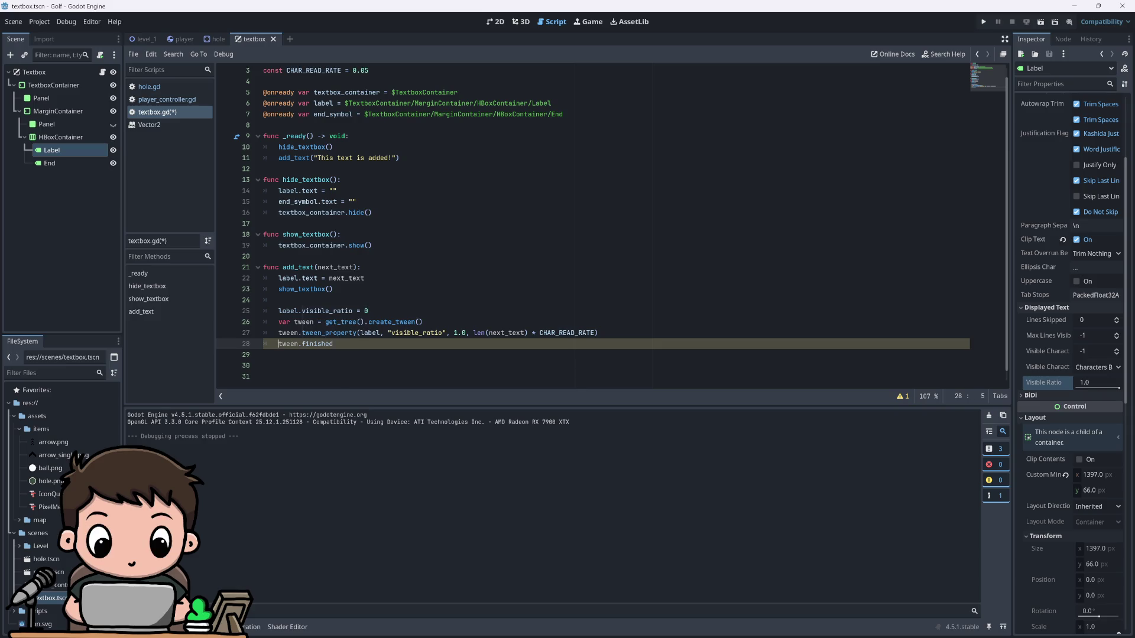
pyautogui.write('if')
pyautogui.press('End')
pyautogui.write('():')
pyautogui.press('Return')
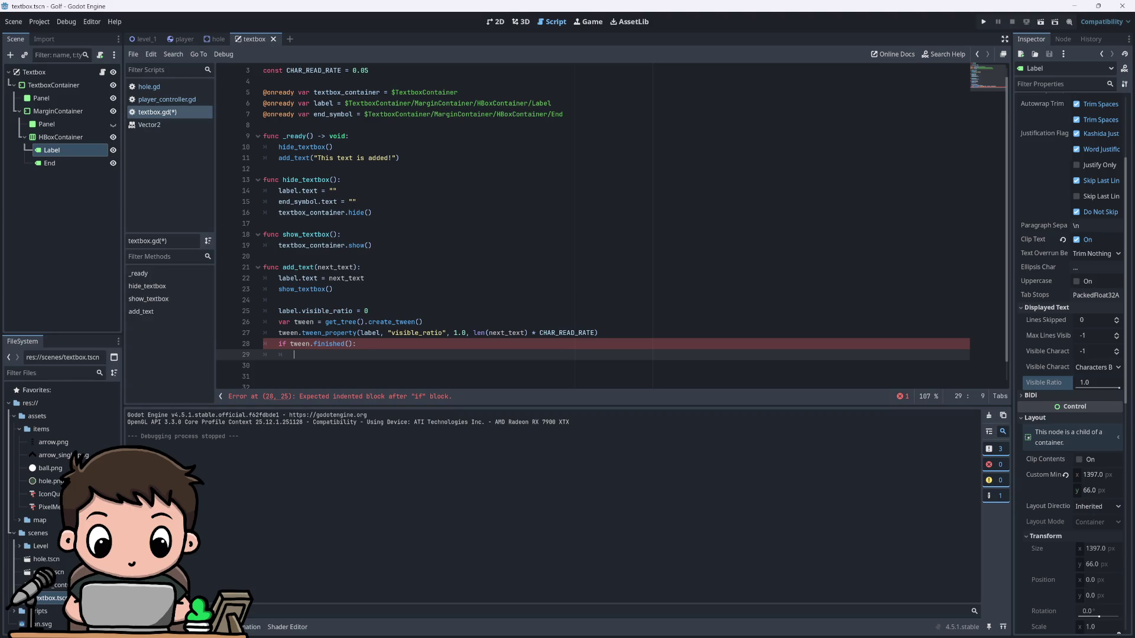
pyautogui.press('Up')
pyautogui.press('End')
pyautogui.press('Left')
pyautogui.press('BackSpace')
pyautogui.press('BackSpace')
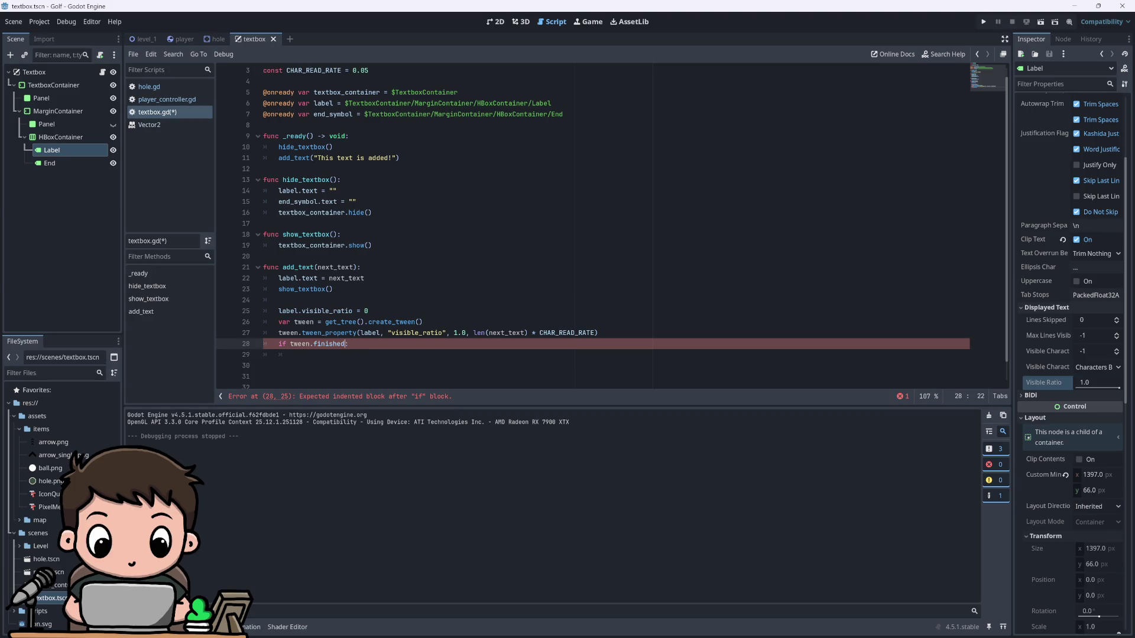
pyautogui.press('Down')
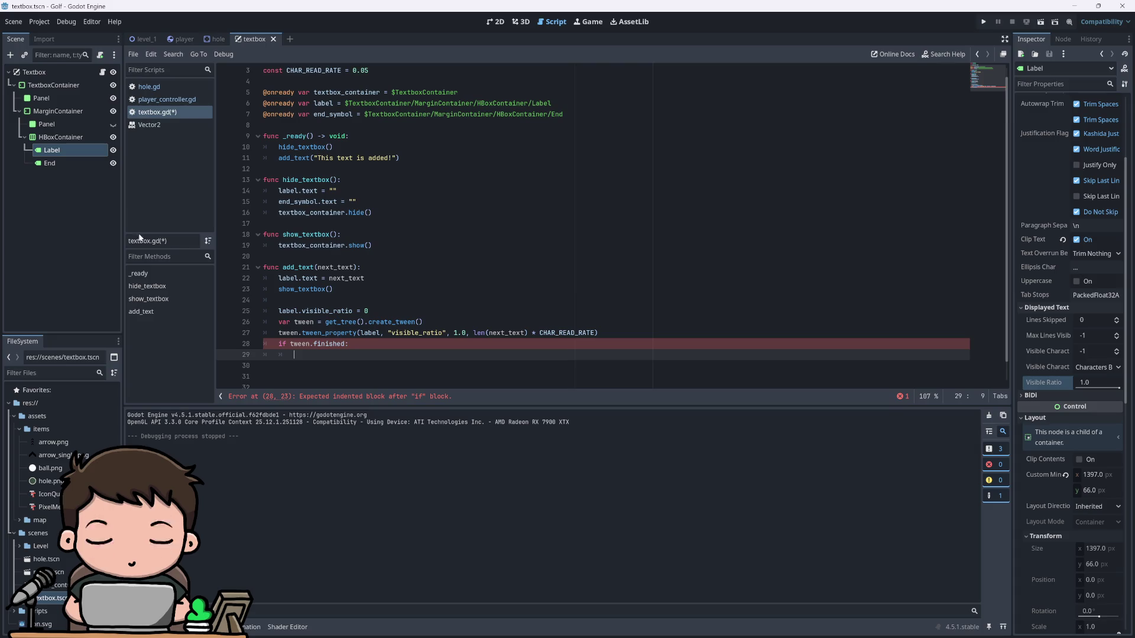
# Step: Insert end_symbol in the if body and restore the accidentally edited quotes on line 15
pyautogui.write('end_')
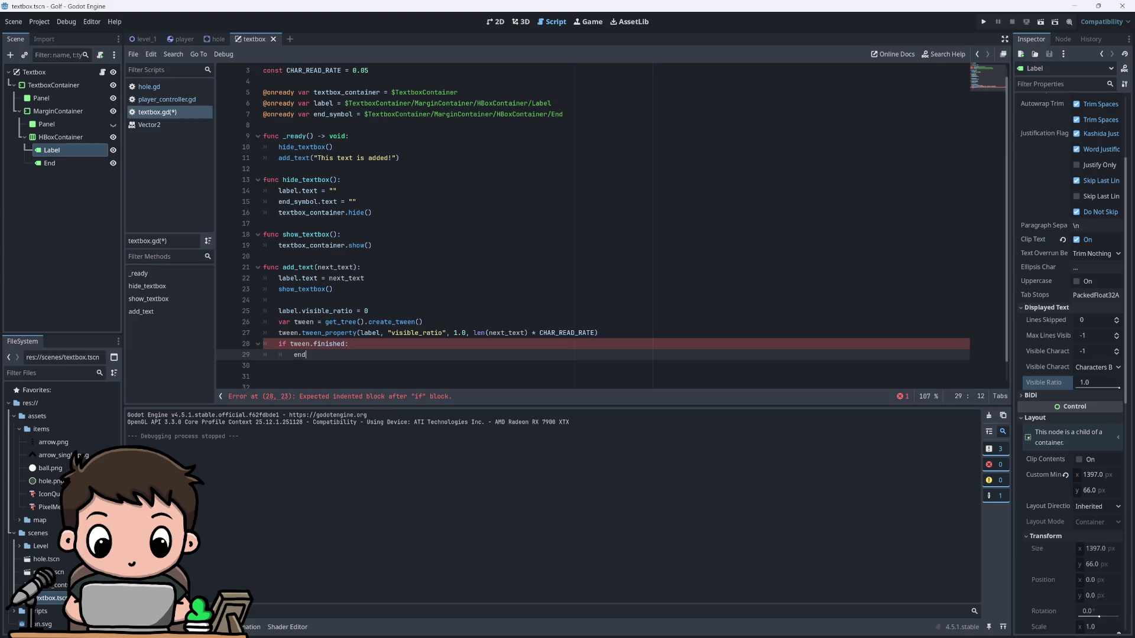
pyautogui.press('Return')
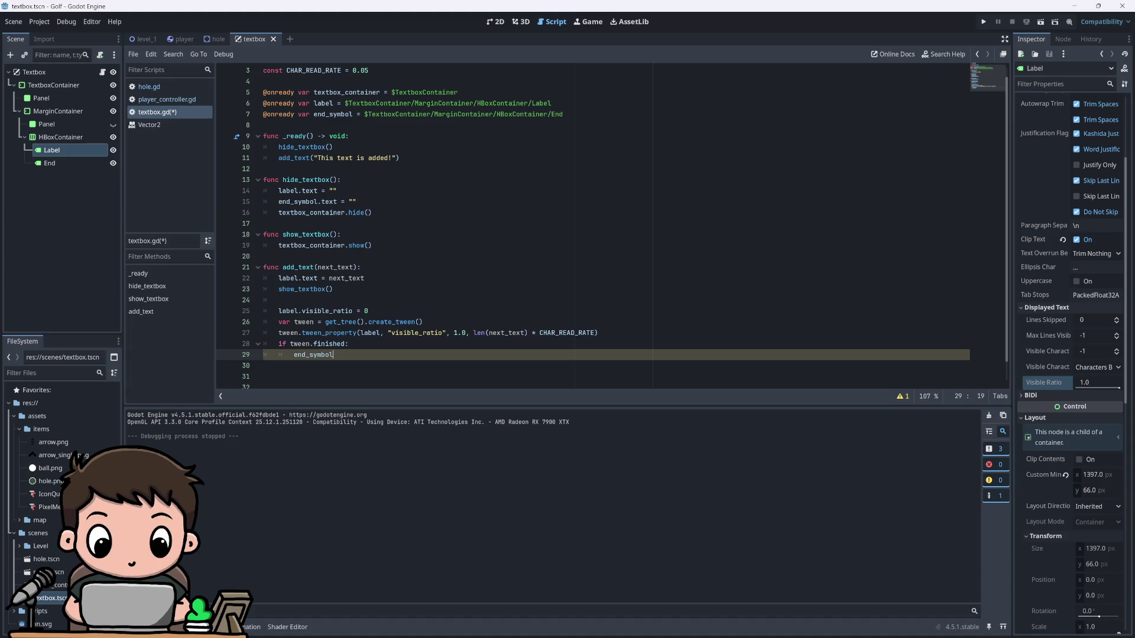
pyautogui.write('.text')
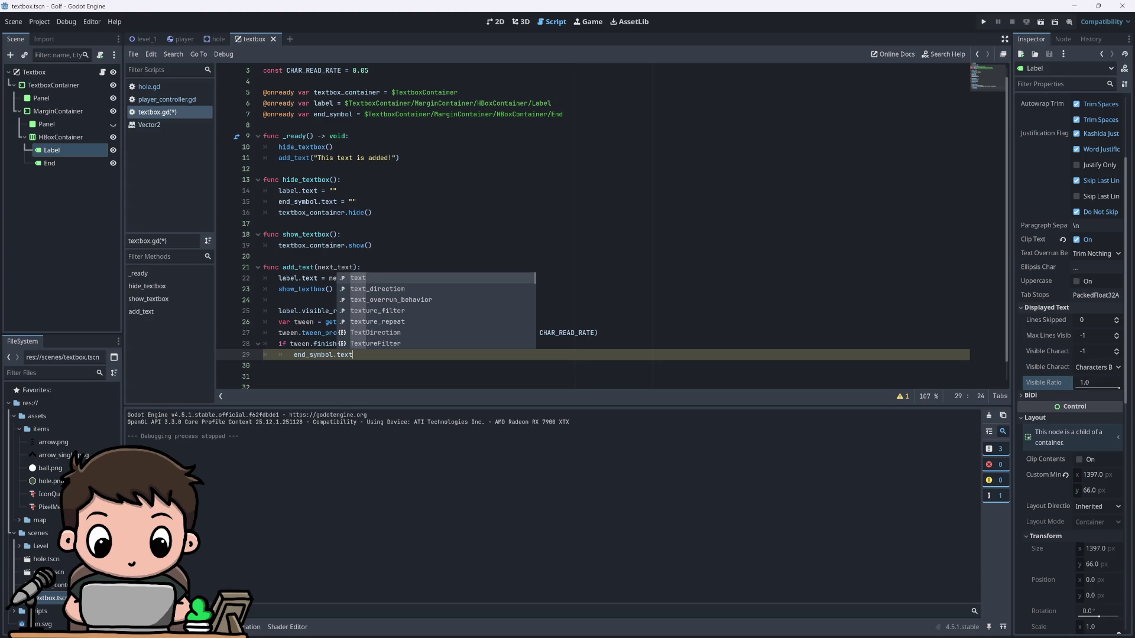
pyautogui.click(352, 201)
pyautogui.write('s')
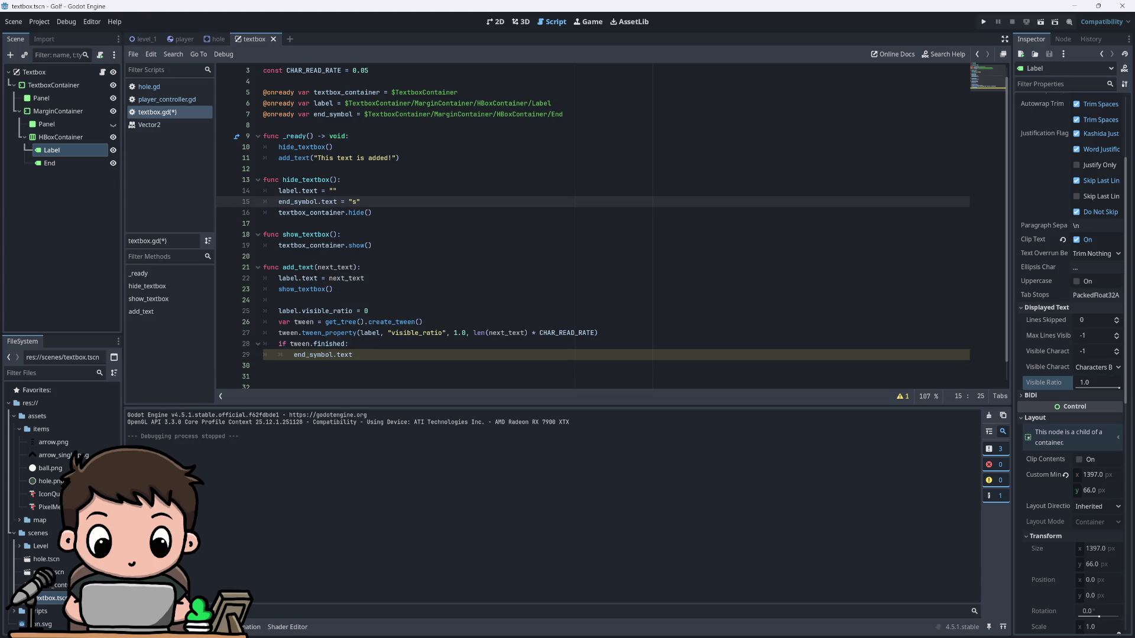
pyautogui.press('BackSpace')
pyautogui.write('d')
pyautogui.click(353, 354)
pyautogui.press('BackSpace')
pyautogui.press('BackSpace')
pyautogui.press('BackSpace')
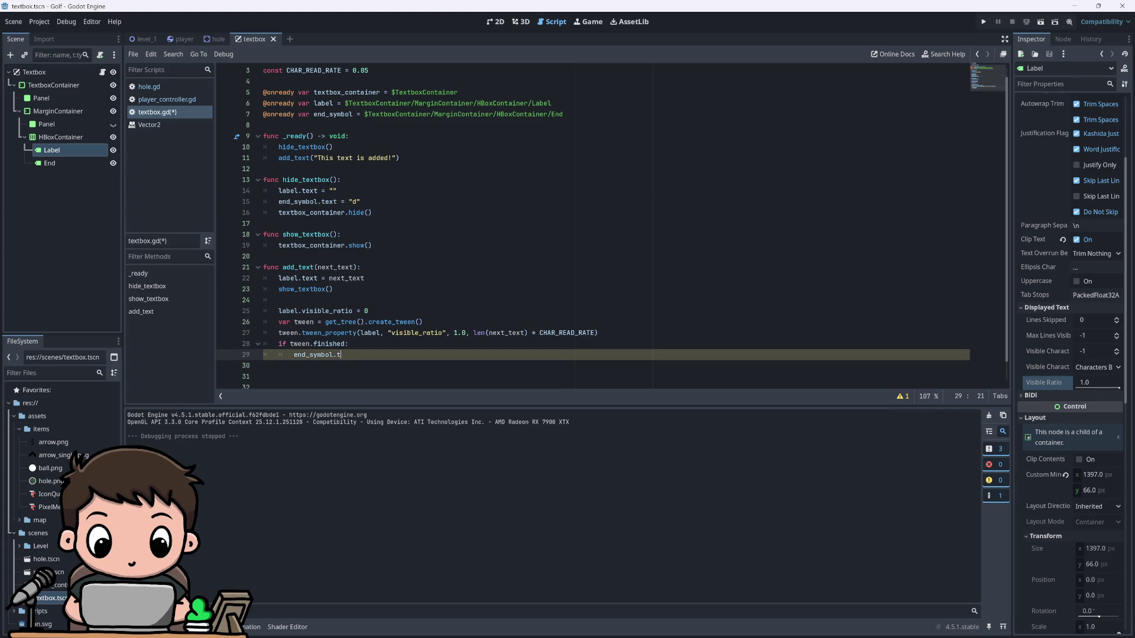
pyautogui.click(355, 202)
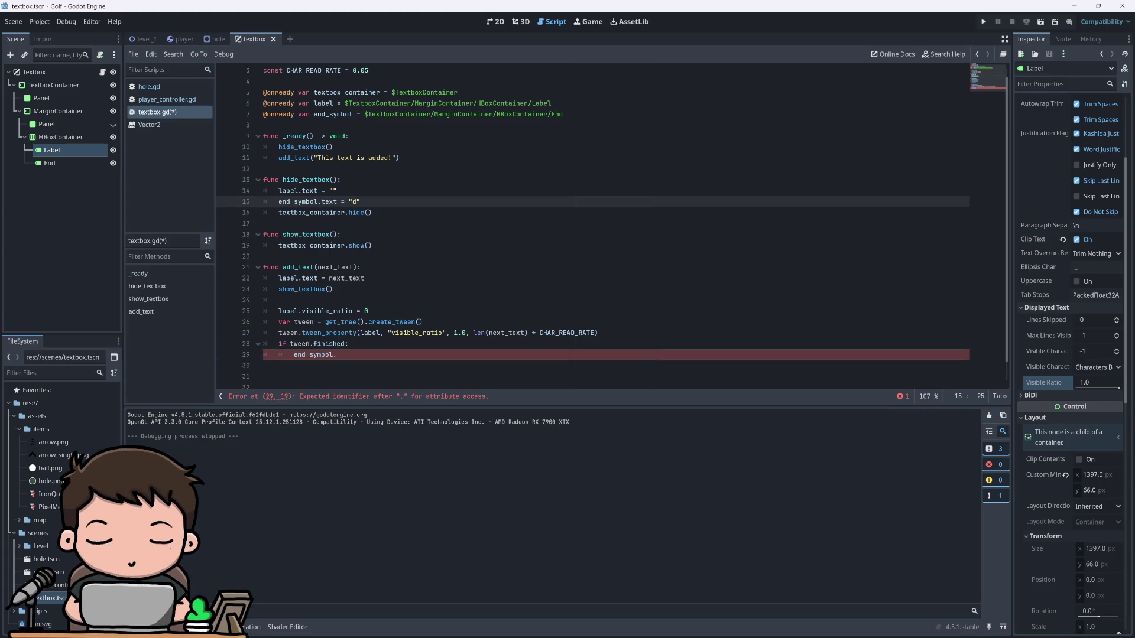
pyautogui.press('BackSpace')
# Step: Complete the if body as end_symbol.text = "d"
pyautogui.click(336, 355)
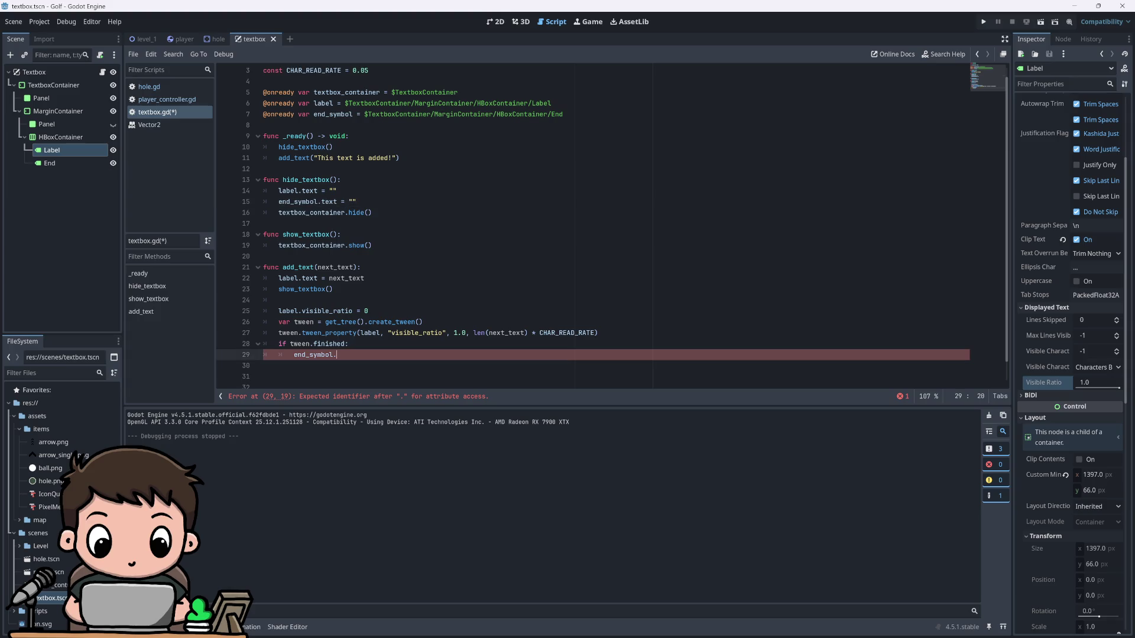
pyautogui.write('text = ')
pyautogui.write('"')
pyautogui.press('Escape')
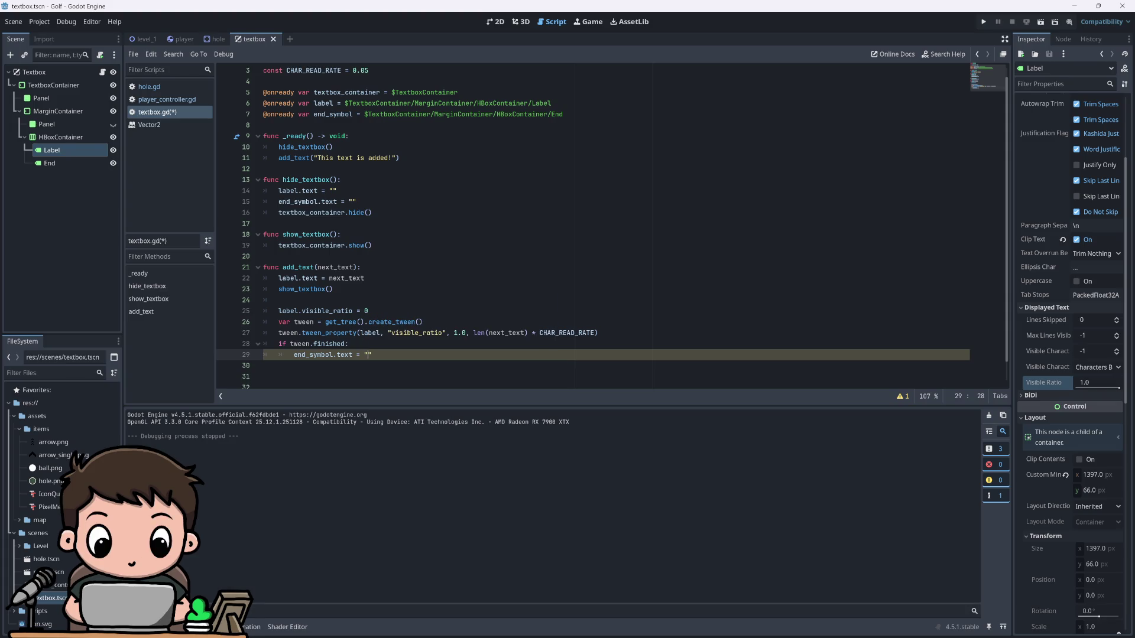
pyautogui.write('d')
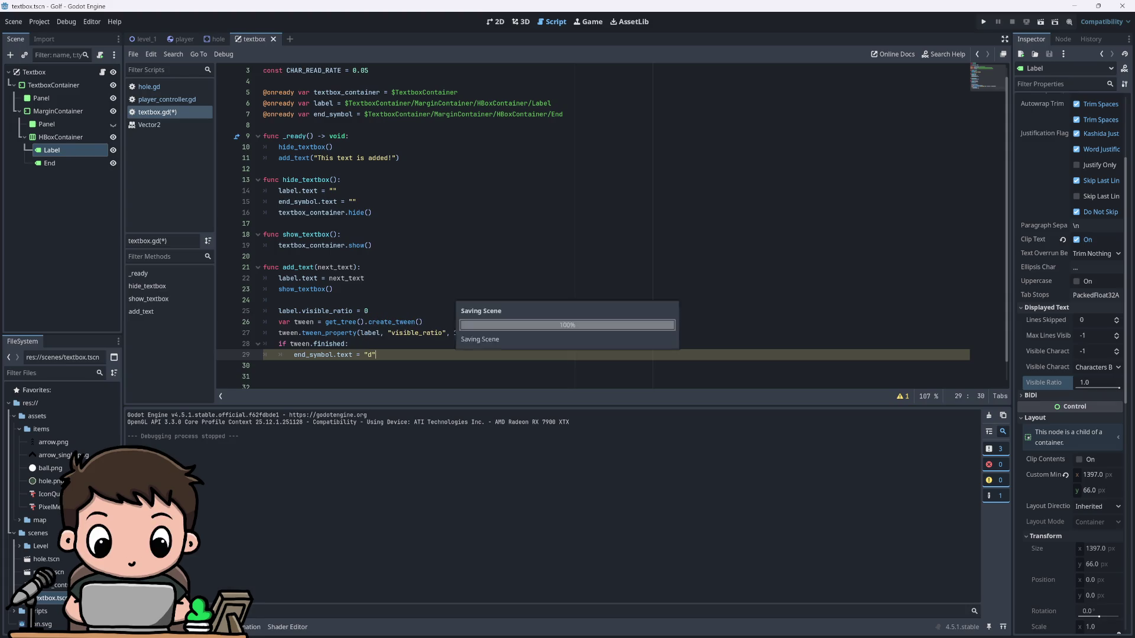
pyautogui.write('"')
pyautogui.hotkey('ctrl', 's')
pyautogui.click(983, 26)
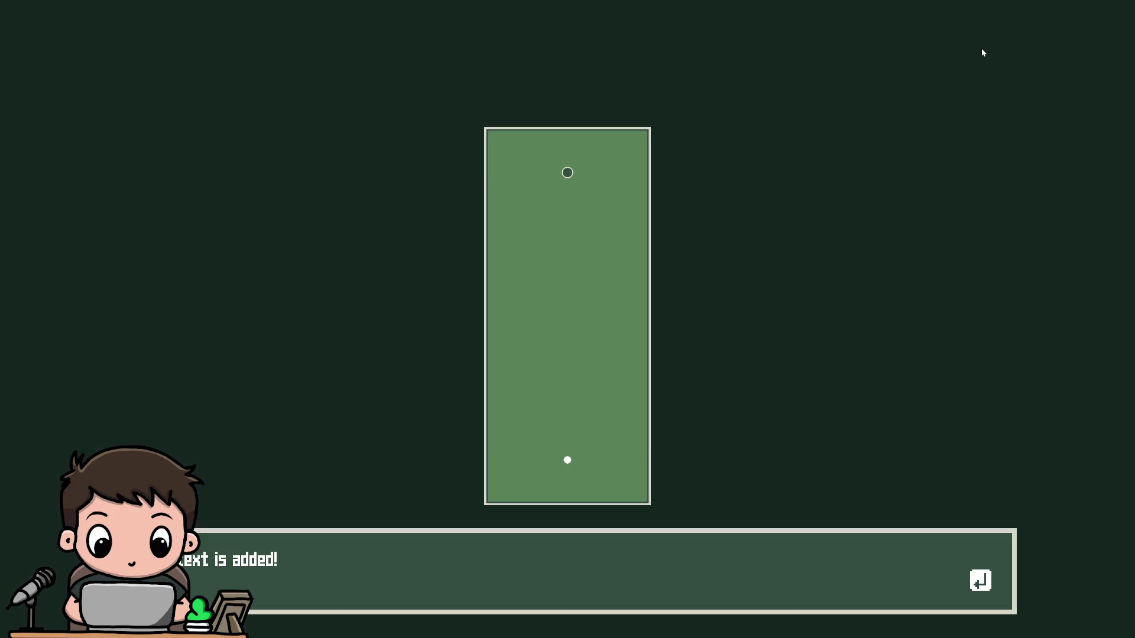
pyautogui.press('F8')
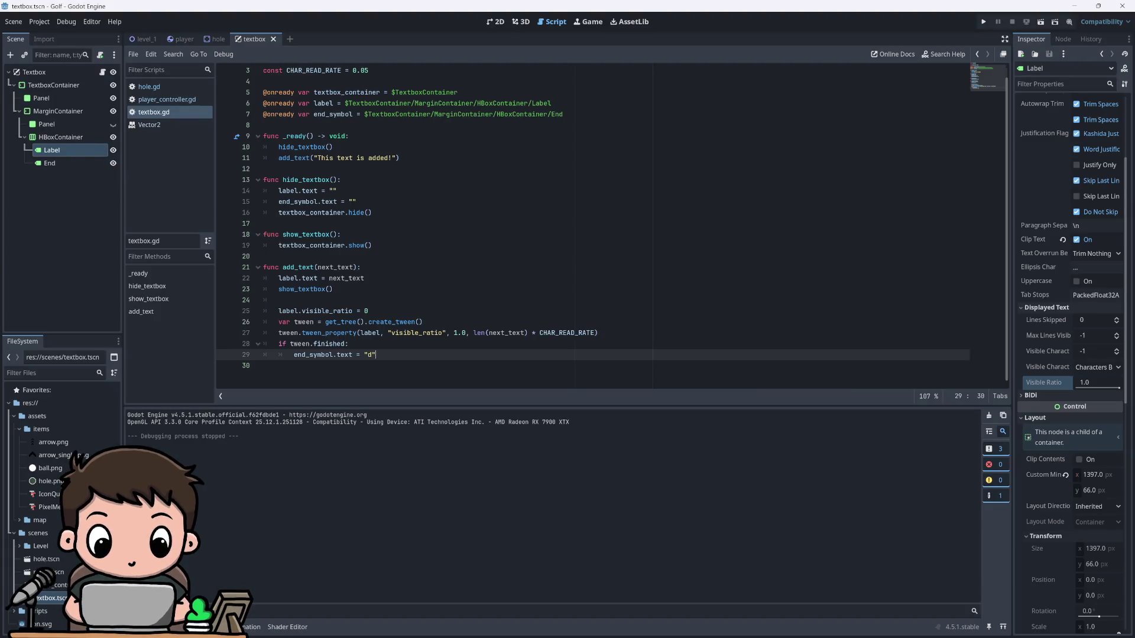
pyautogui.click(983, 22)
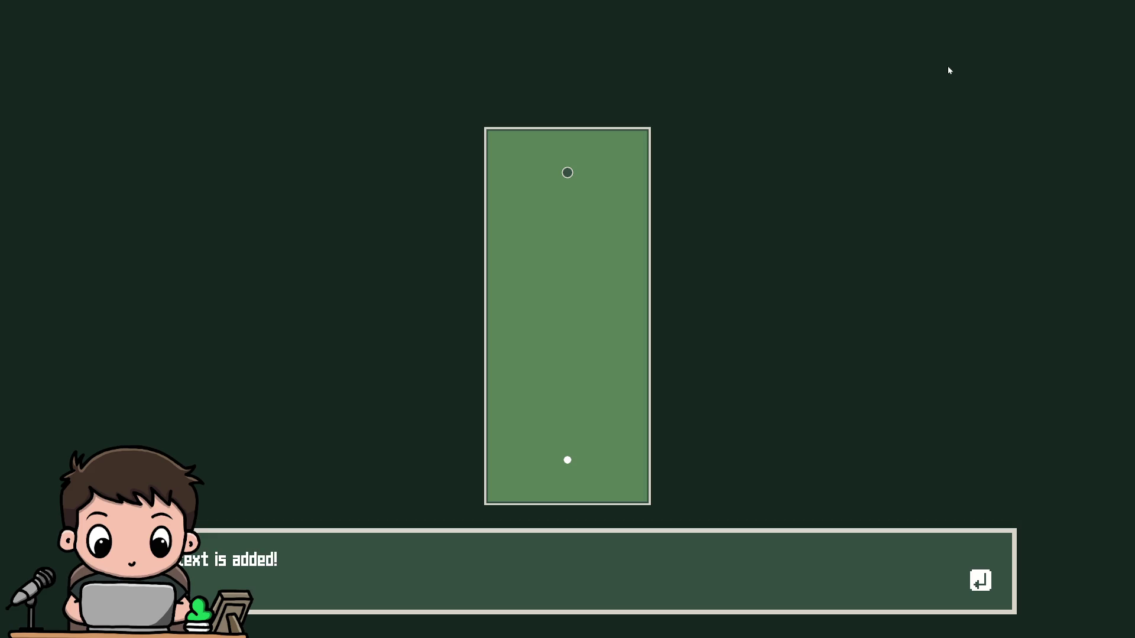
pyautogui.press('F8')
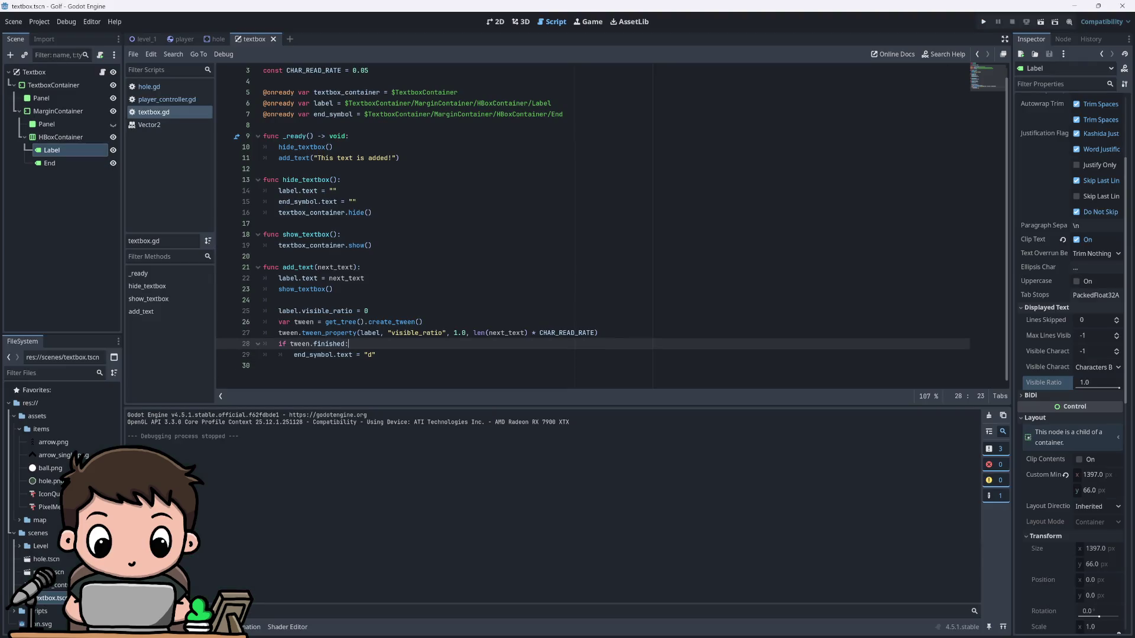
pyautogui.click(376, 354)
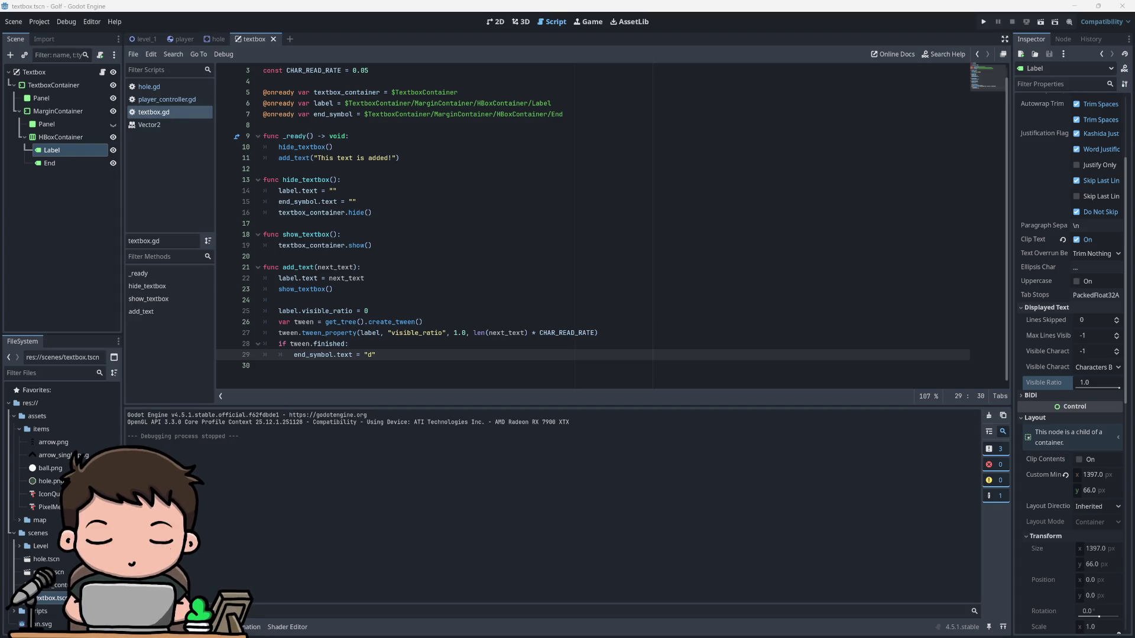
# Step: Replace the tween.finished check with tween.connect("finished", tween_finished())
pyautogui.press('Up')
pyautogui.press('Up')
pyautogui.press('Down')
pyautogui.hotkey('shift', 'Down')
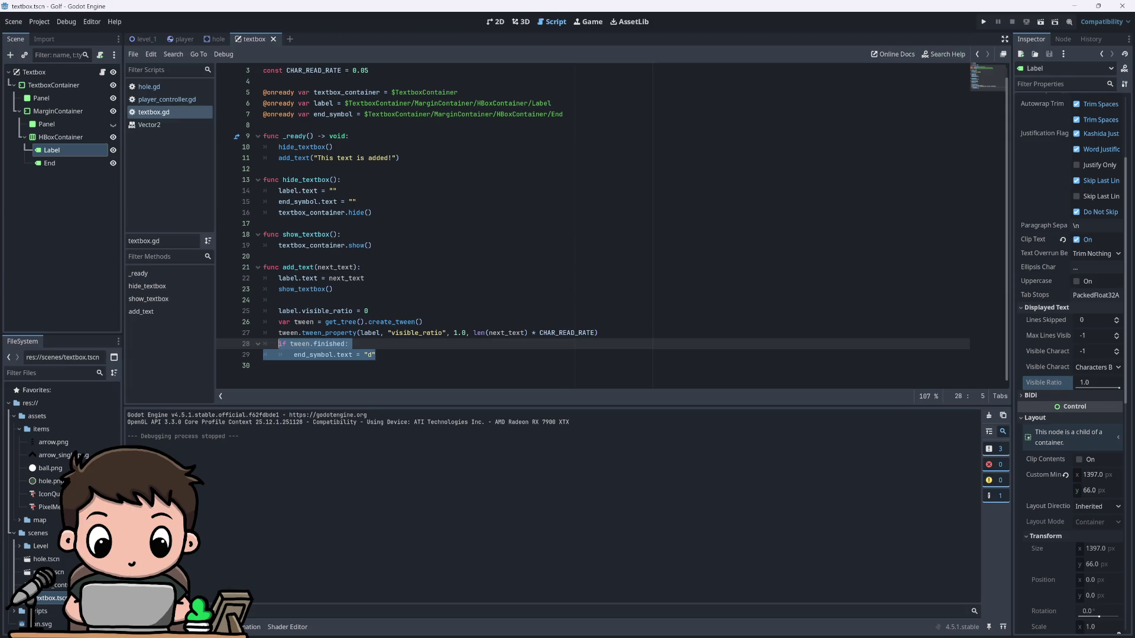
pyautogui.write('tween.connect("finished", _your_method_here)')
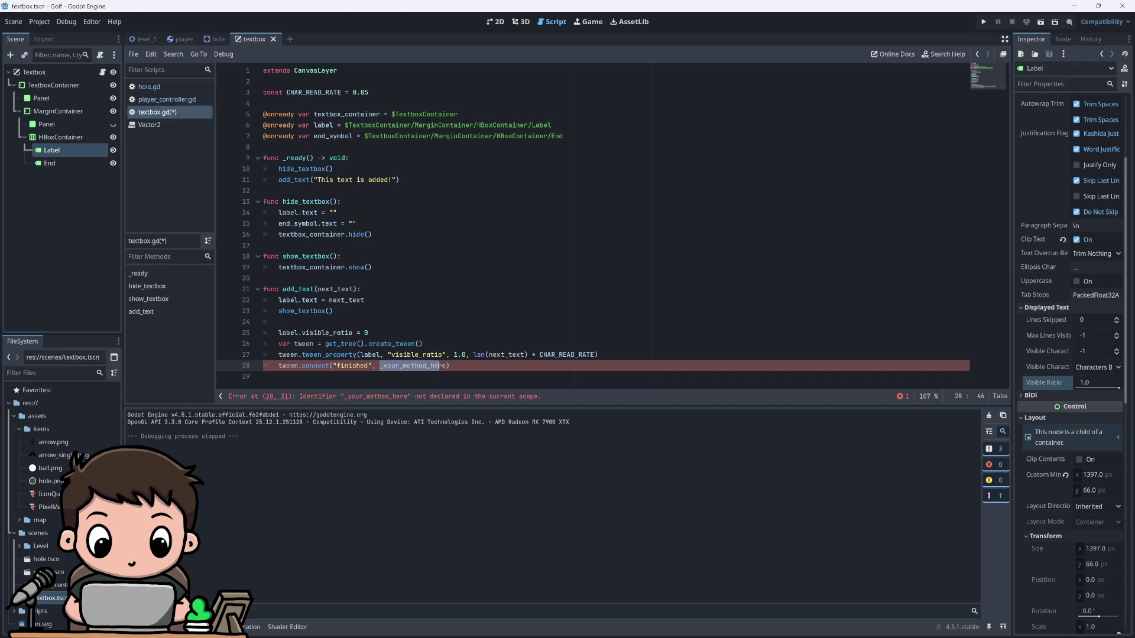
pyautogui.doubleClick(414, 366)
pyautogui.write('tween_finis')
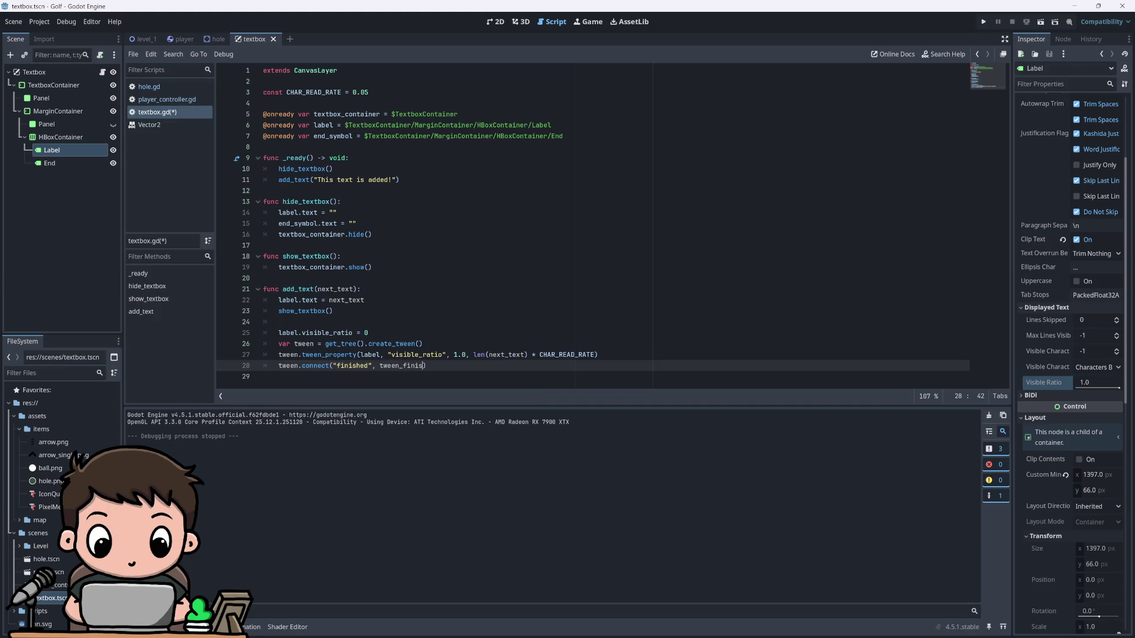
pyautogui.write('hed()')
pyautogui.write(')')
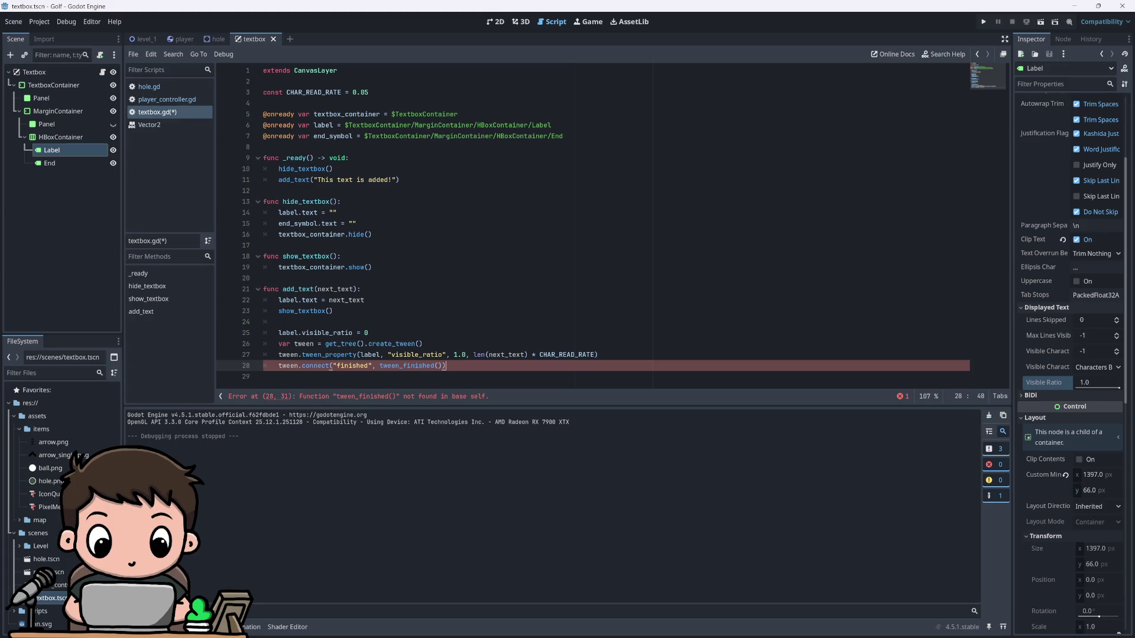
# Step: Add func tween_finished() setting end_symbol.text = "d", then run the game
pyautogui.press('Return')
pyautogui.press('Return')
pyautogui.write('func tween_finished():')
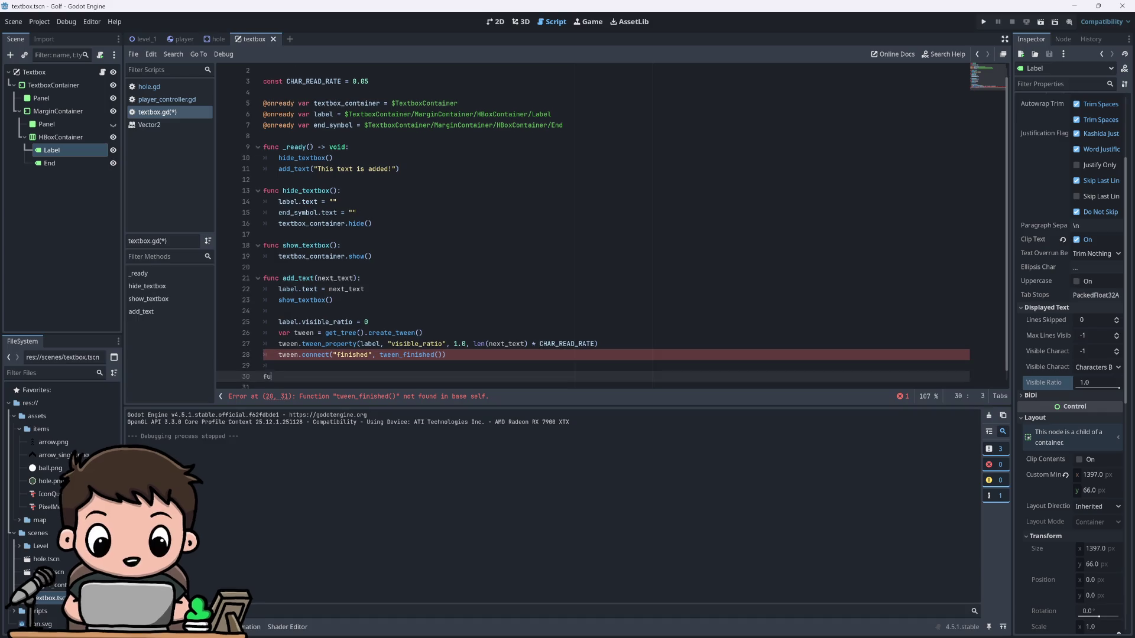
pyautogui.press('Return')
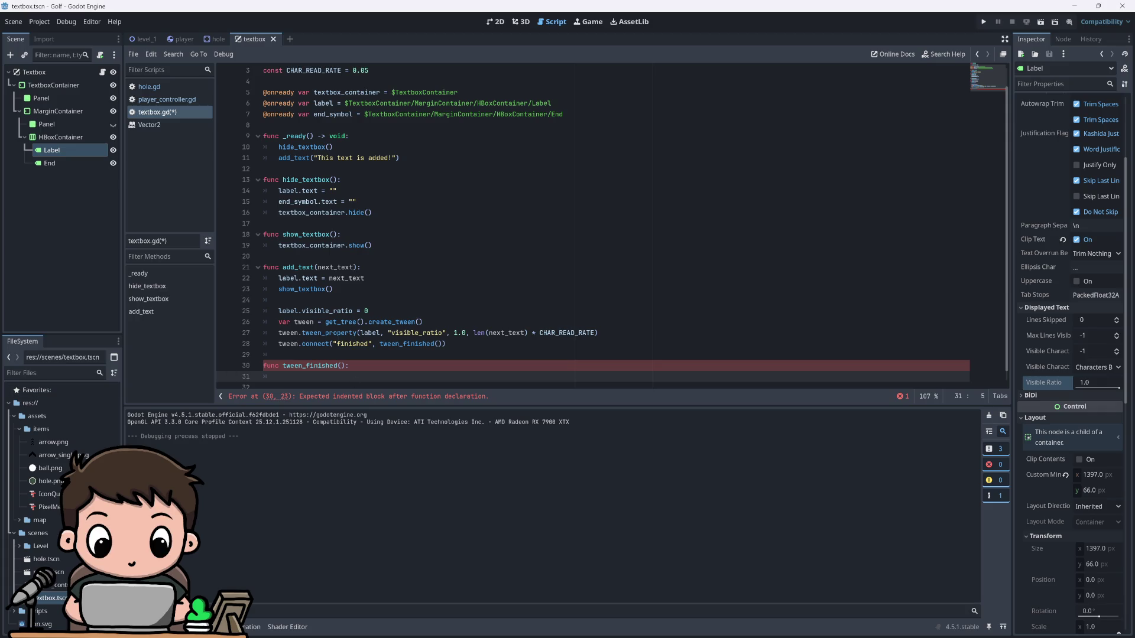
pyautogui.write('end_symbol')
pyautogui.press('Return')
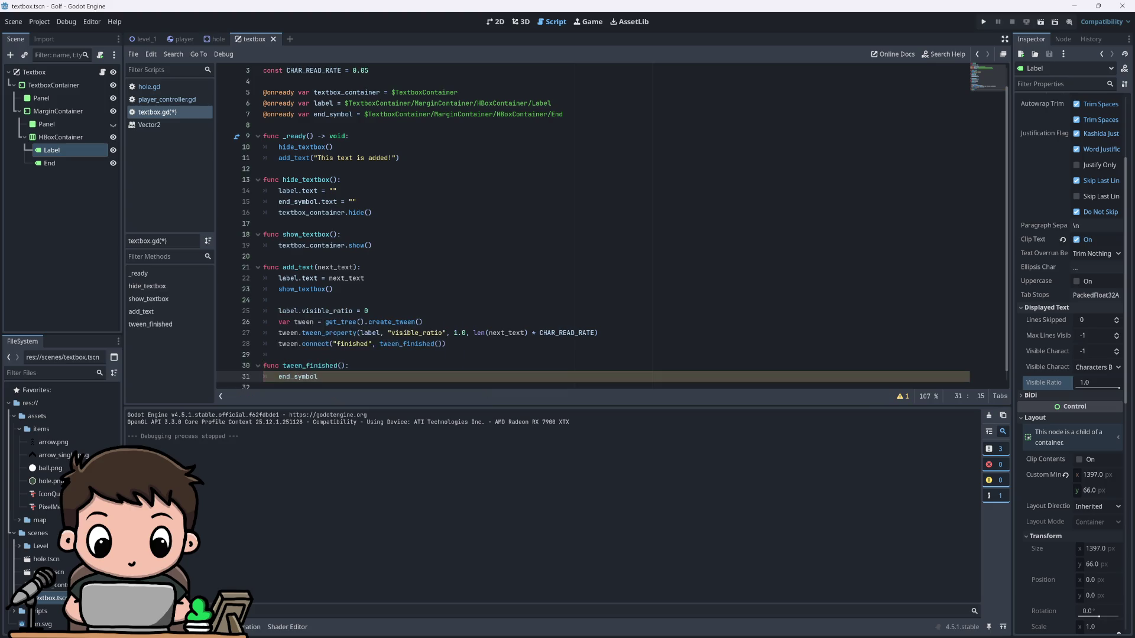
pyautogui.write('.text ')
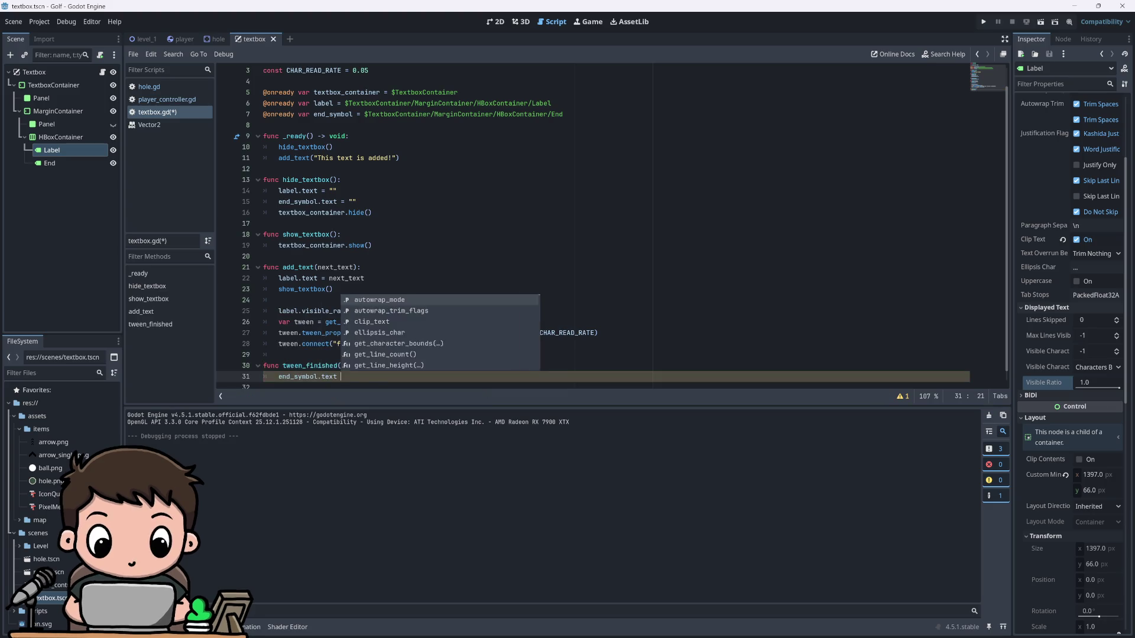
pyautogui.write('= "d')
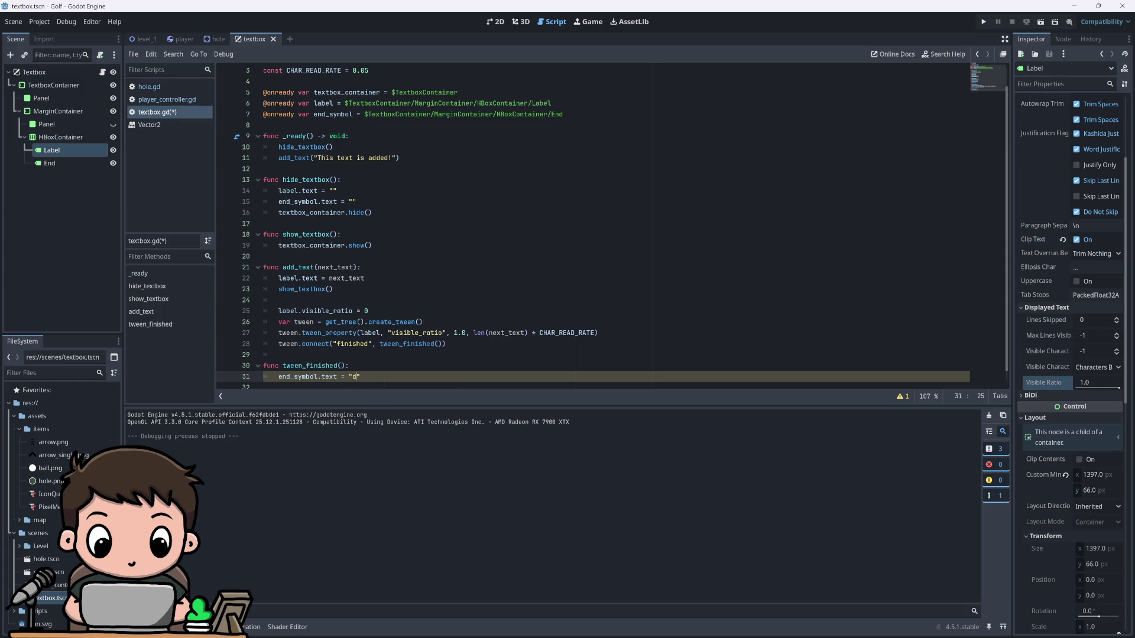
pyautogui.press('F5')
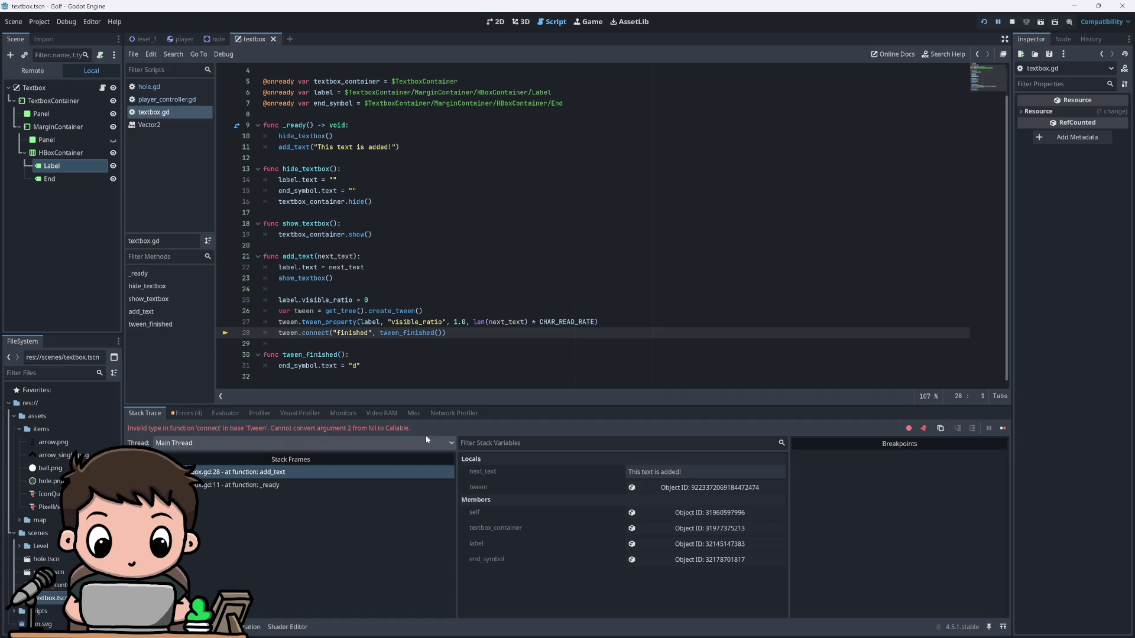
# Step: Inspect the connect error about argument 2 converting from Nil to Callable, then stop the game
pyautogui.click(185, 414)
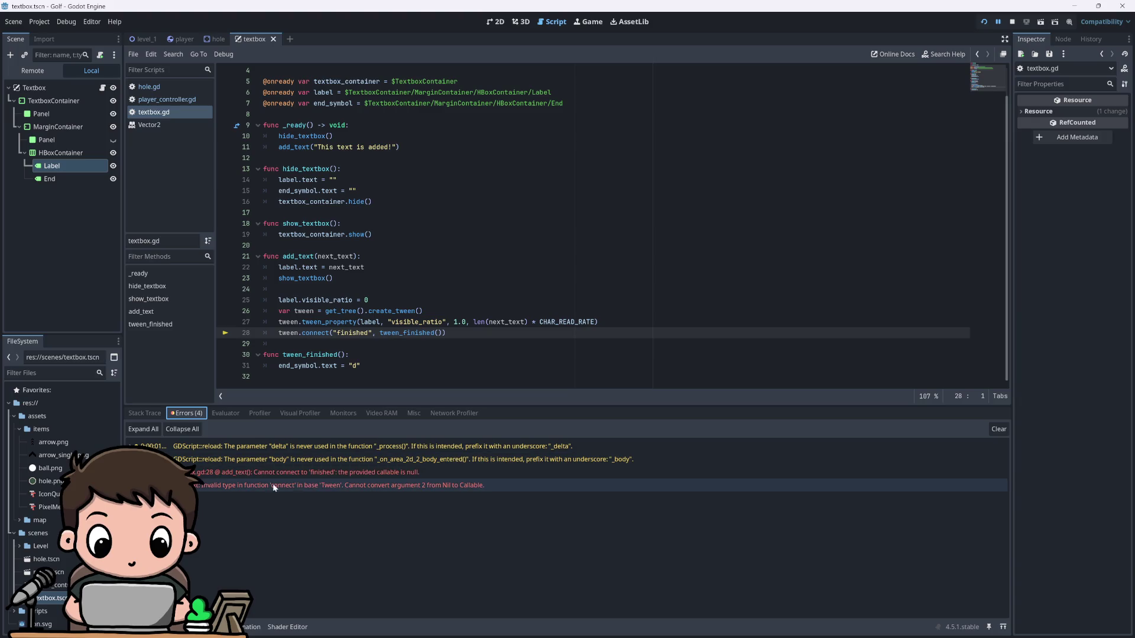
pyautogui.click(240, 482)
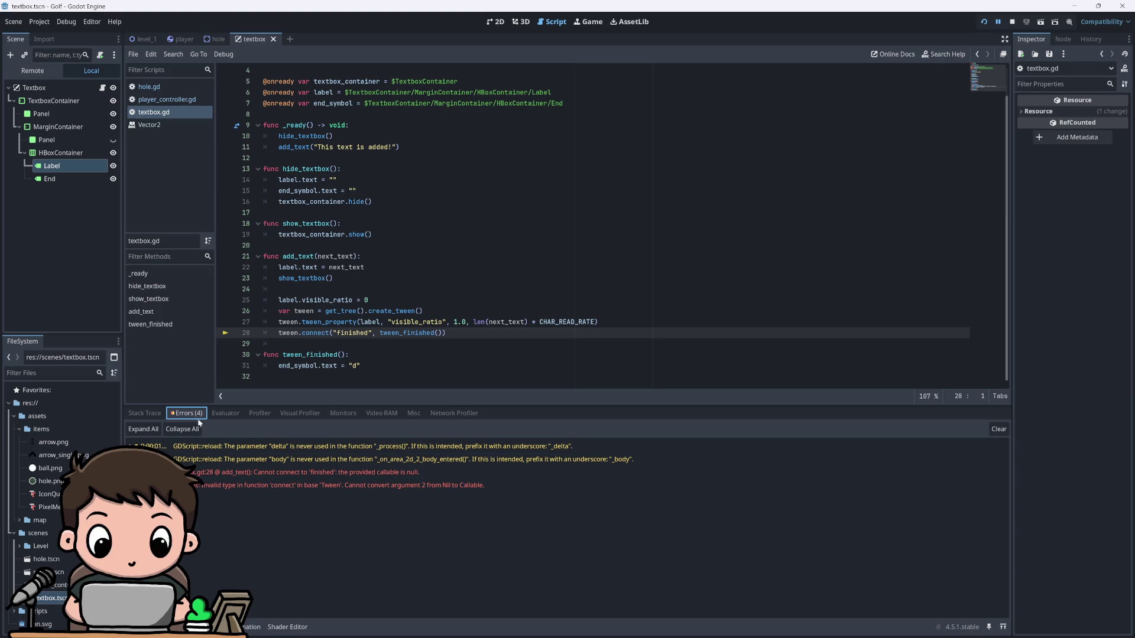
pyautogui.click(147, 412)
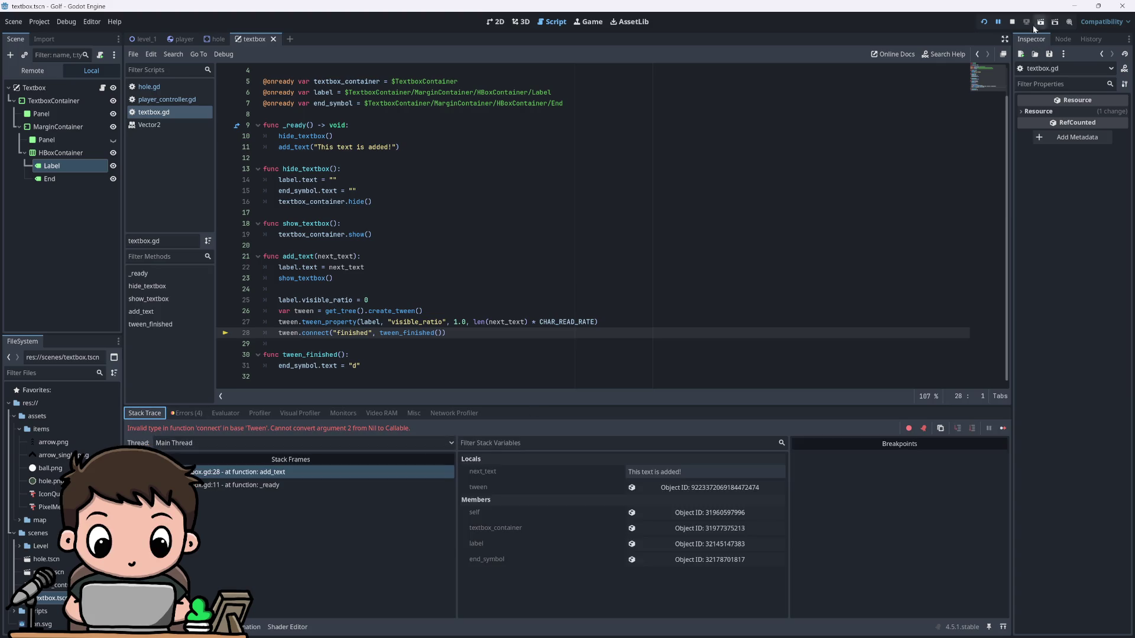
pyautogui.click(1012, 22)
pyautogui.click(290, 333)
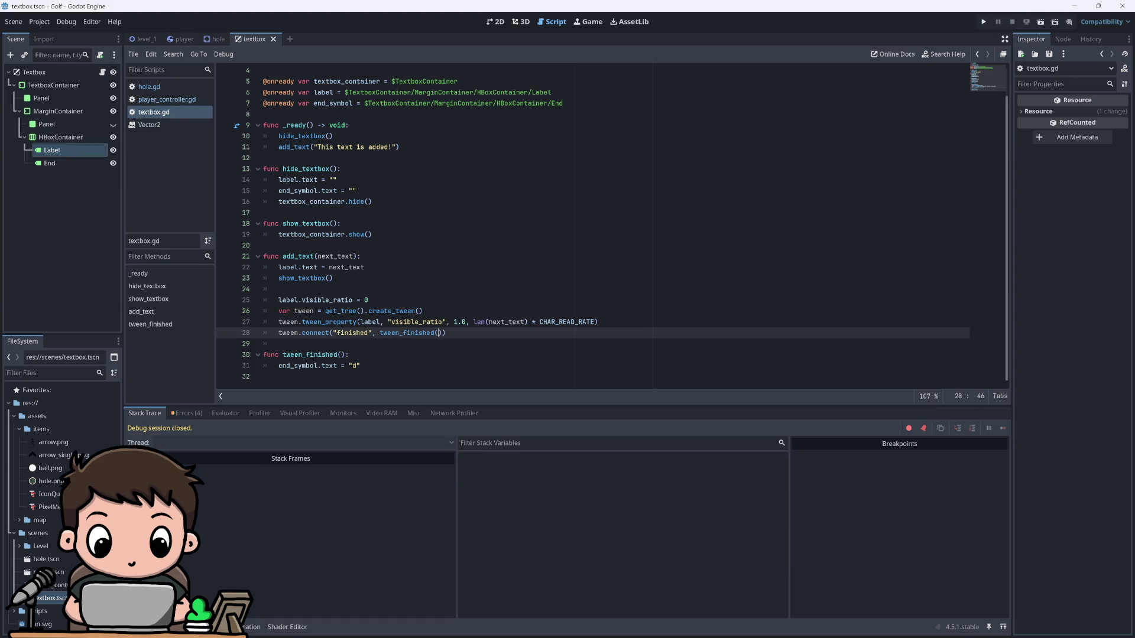
pyautogui.write('),')
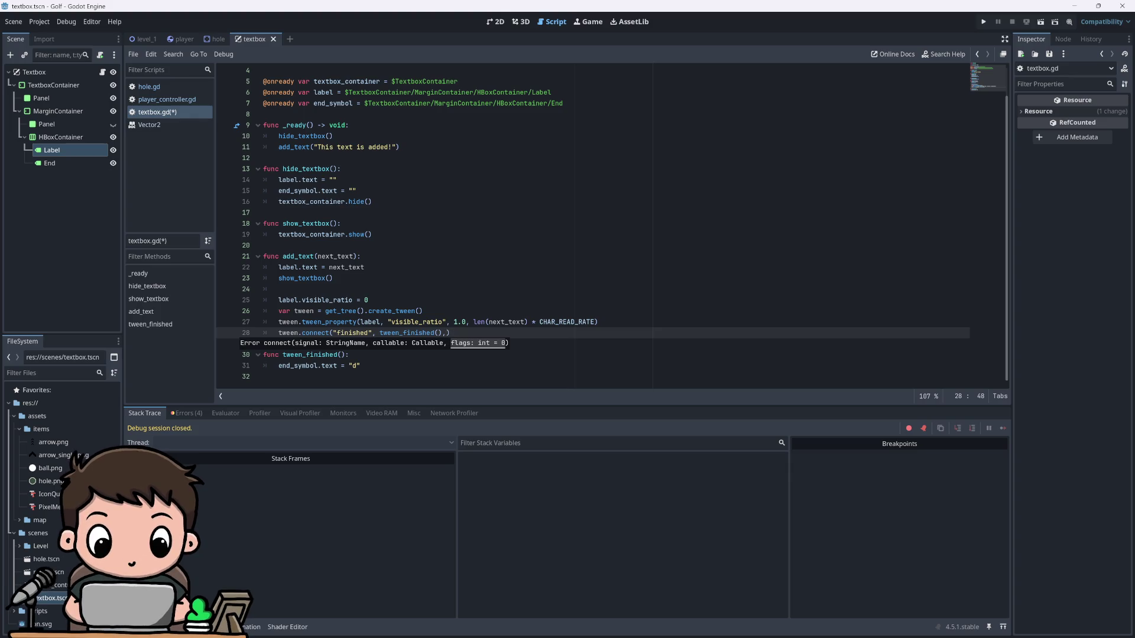
pyautogui.press('BackSpace')
pyautogui.press('Right')
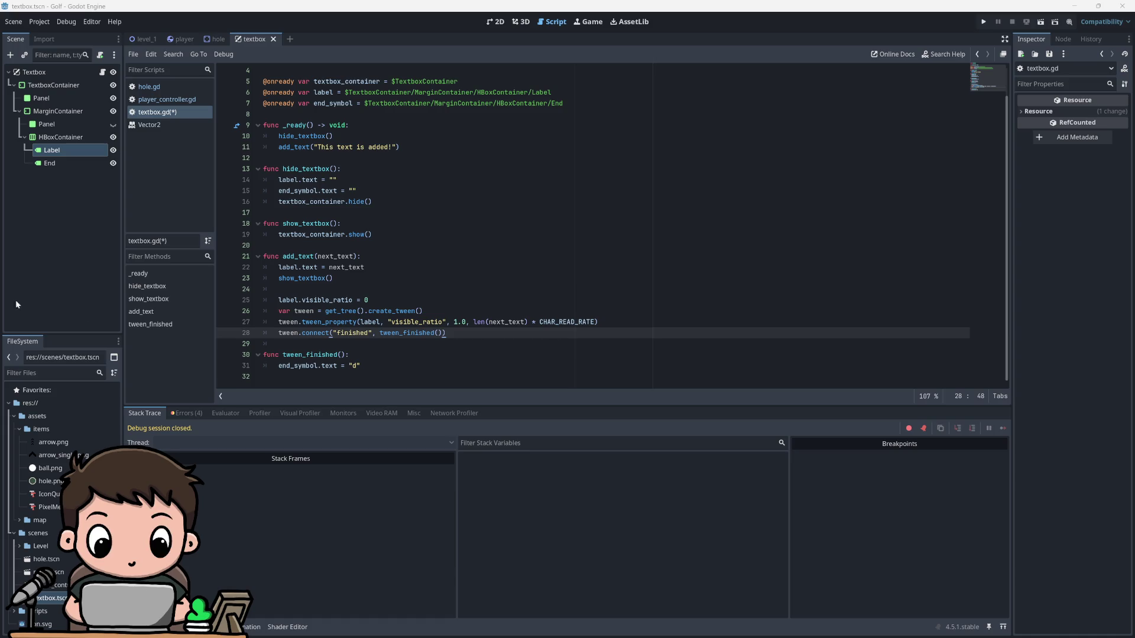
# Step: Rewrite line 28 as tween.tween_callback(tween_finished()), using the tween_callback autocomplete
pyautogui.moveTo(381, 332)
pyautogui.mouseDown()
pyautogui.moveTo(424, 333)
pyautogui.moveTo(302, 332)
pyautogui.mouseUp()
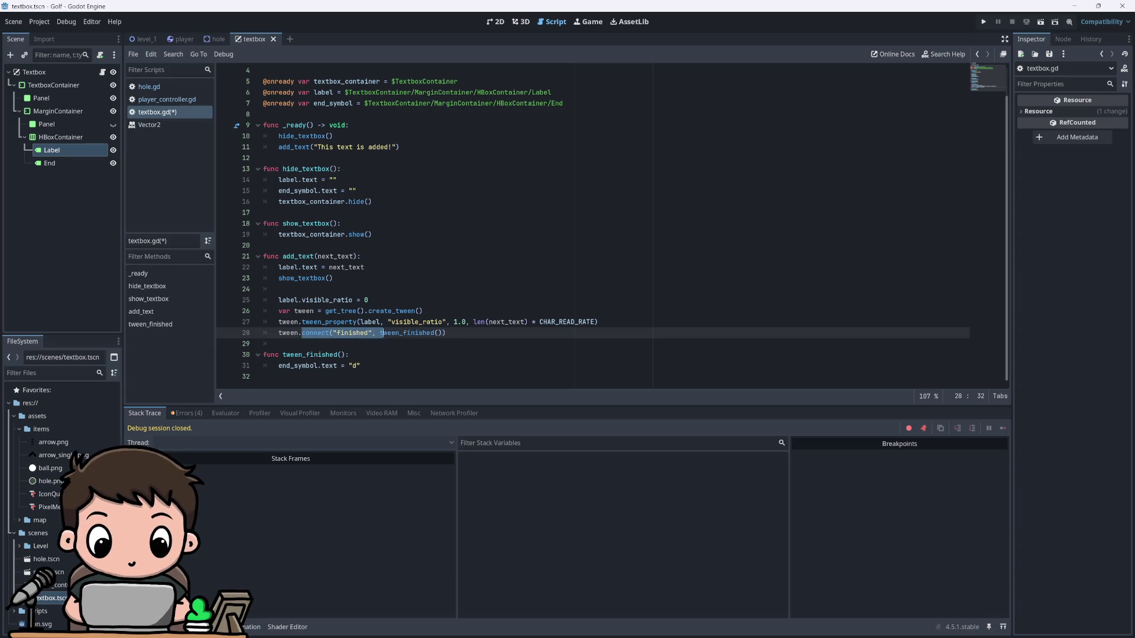
pyautogui.write('(')
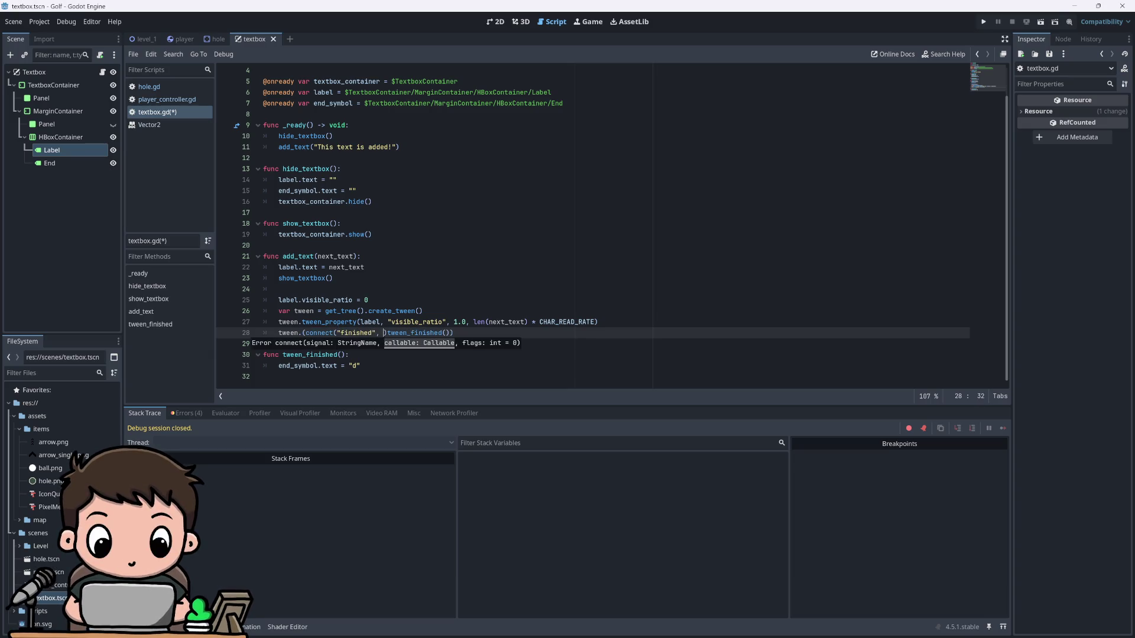
pyautogui.press('BackSpace')
pyautogui.press('BackSpace')
pyautogui.press('BackSpace')
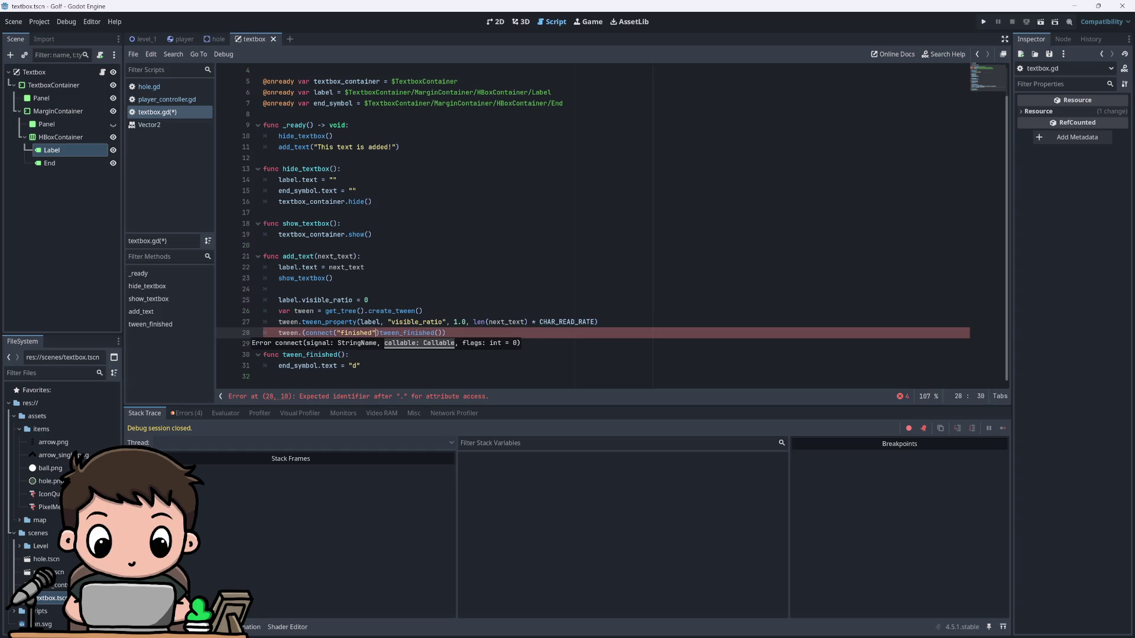
pyautogui.press('BackSpace')
pyautogui.press('BackSpace')
pyautogui.press('BackSpace')
pyautogui.write('(')
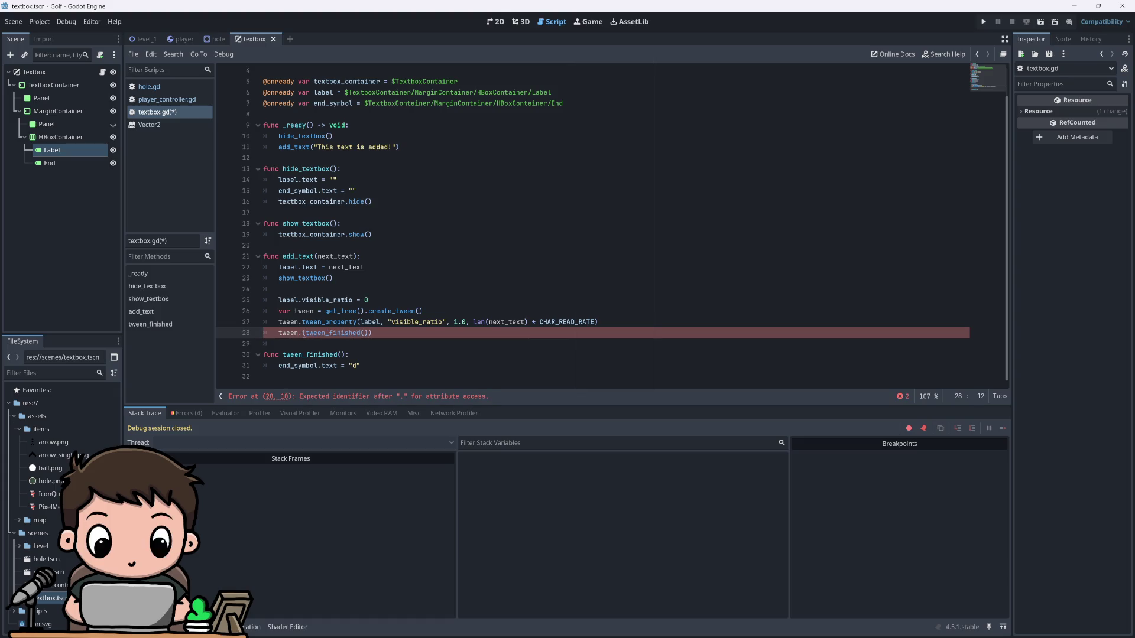
pyautogui.write('call')
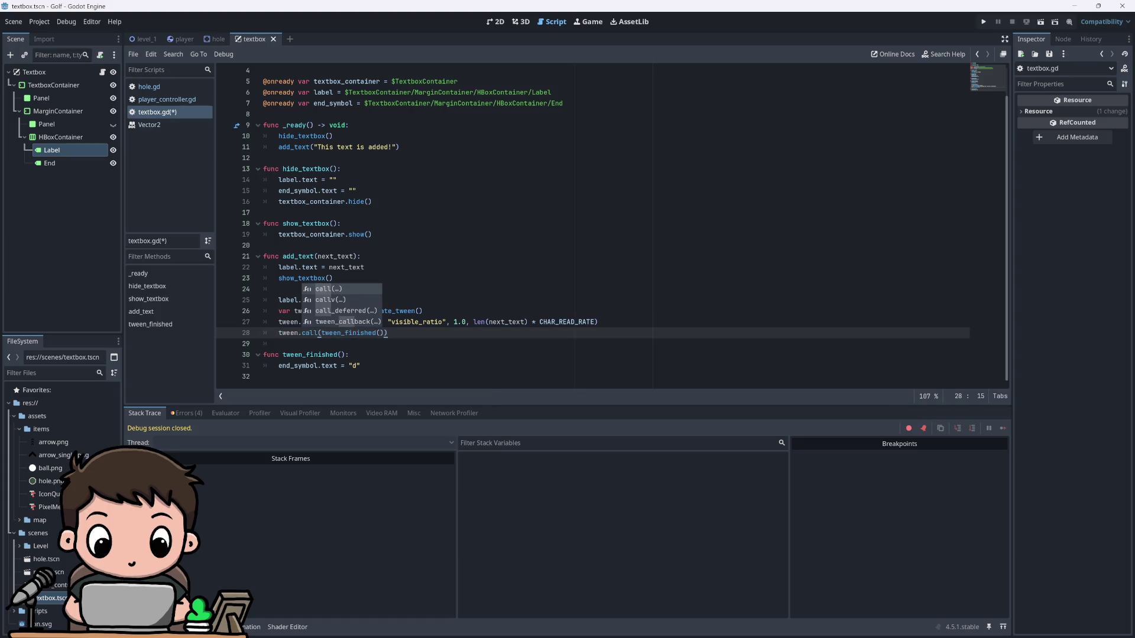
pyautogui.press('BackSpace')
pyautogui.press('BackSpace')
pyautogui.press('BackSpace')
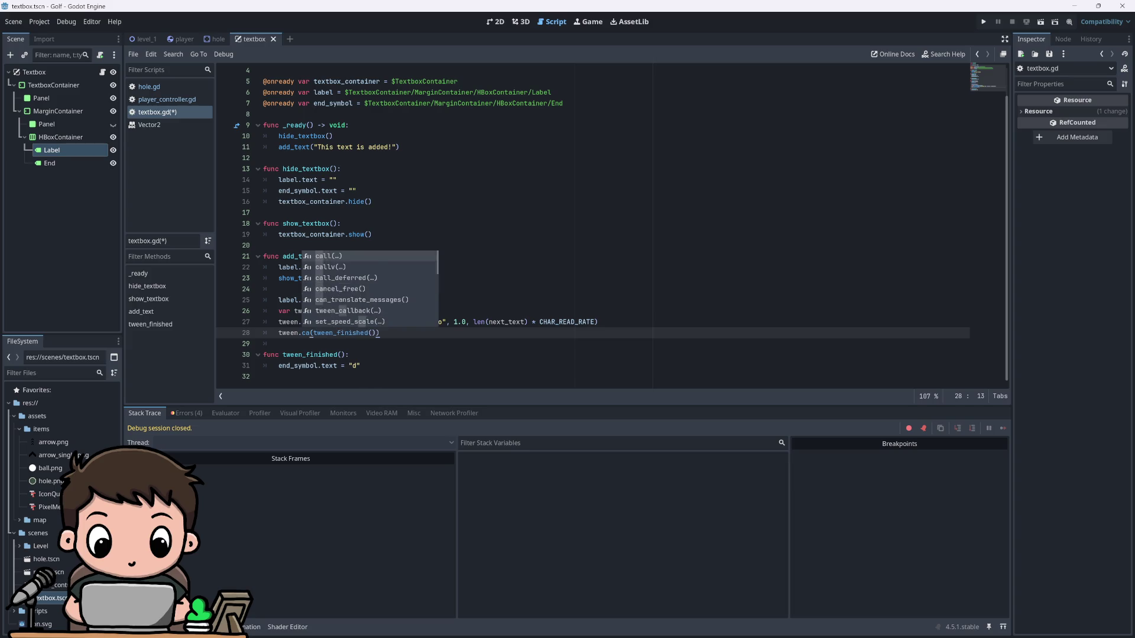
pyautogui.write('twee')
pyautogui.press('Return')
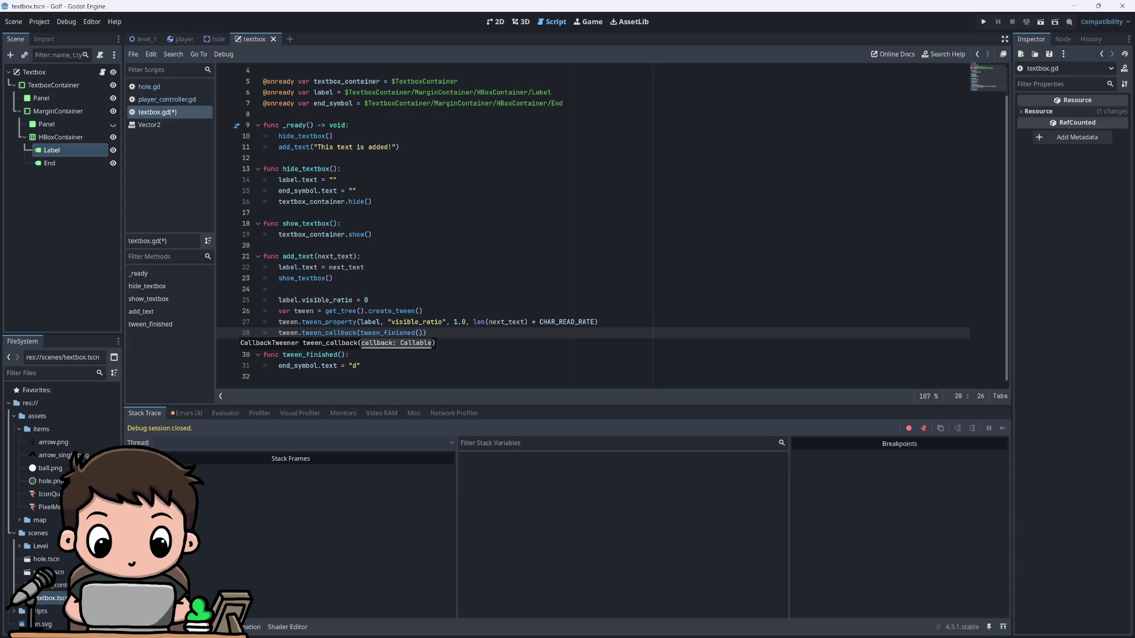
pyautogui.press('End')
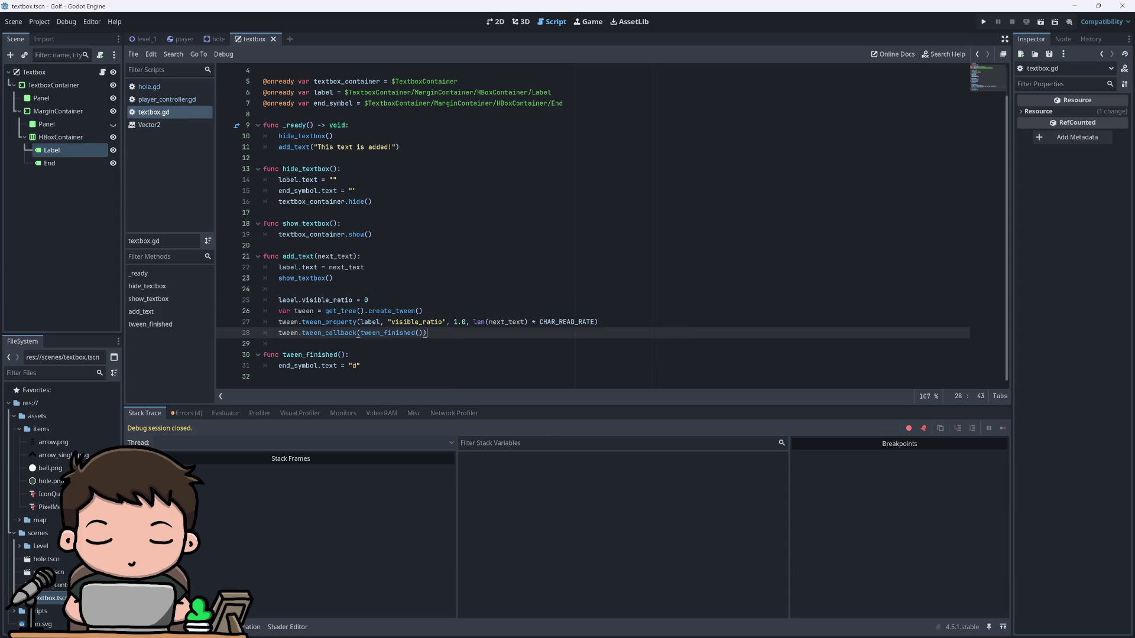
# Step: Save and run the game, which halts because tween_callback cannot convert argument 1 from Nil
pyautogui.press('F5')
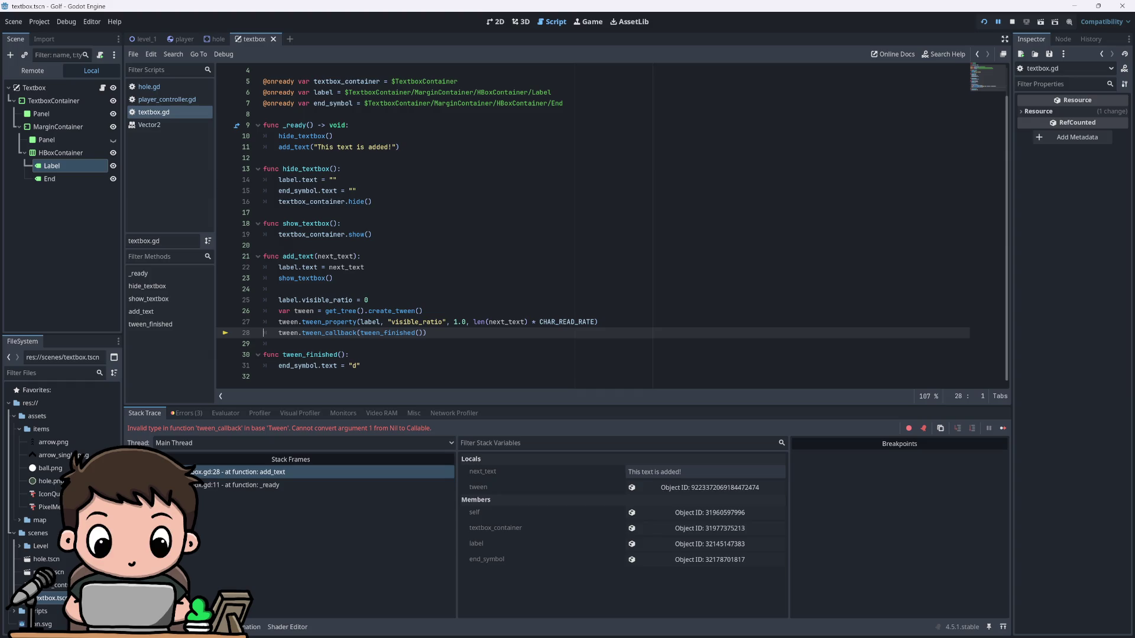
pyautogui.moveTo(393, 333)
# Step: Rename the function and its line-28 reference to _tween_finished, save, and restart the game
pyautogui.click(283, 354)
pyautogui.write('_')
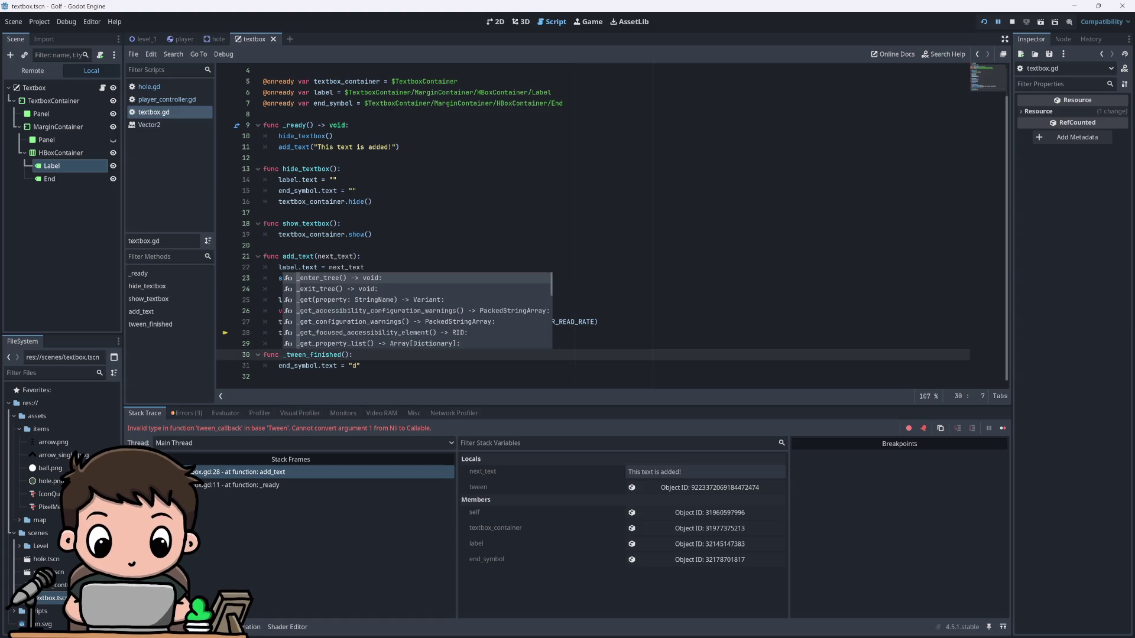
pyautogui.click(360, 366)
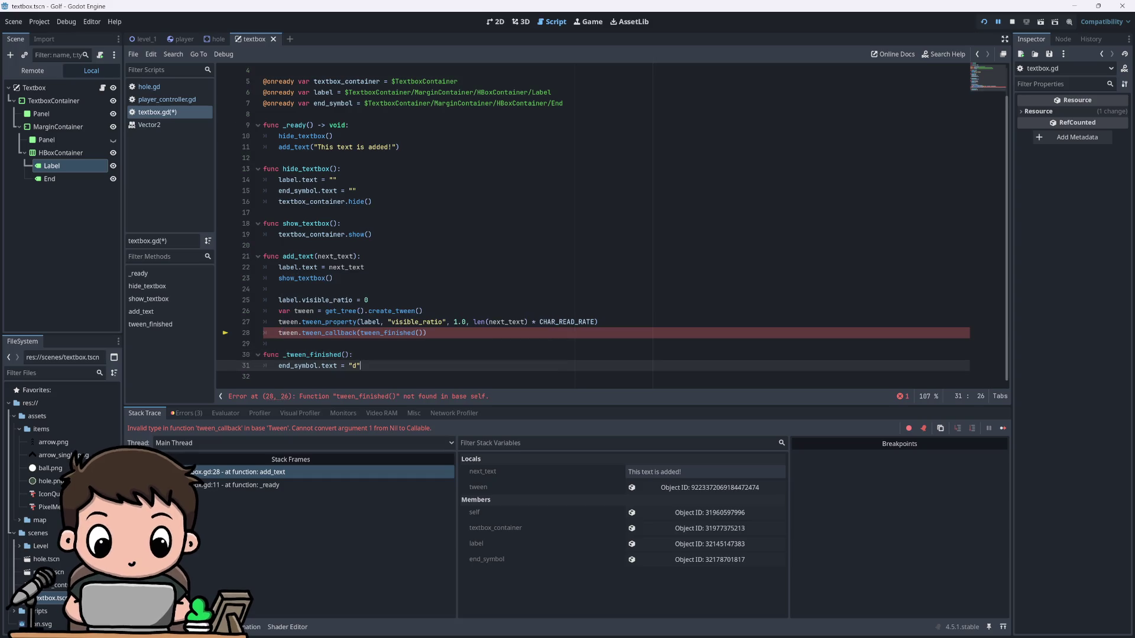
pyautogui.click(357, 333)
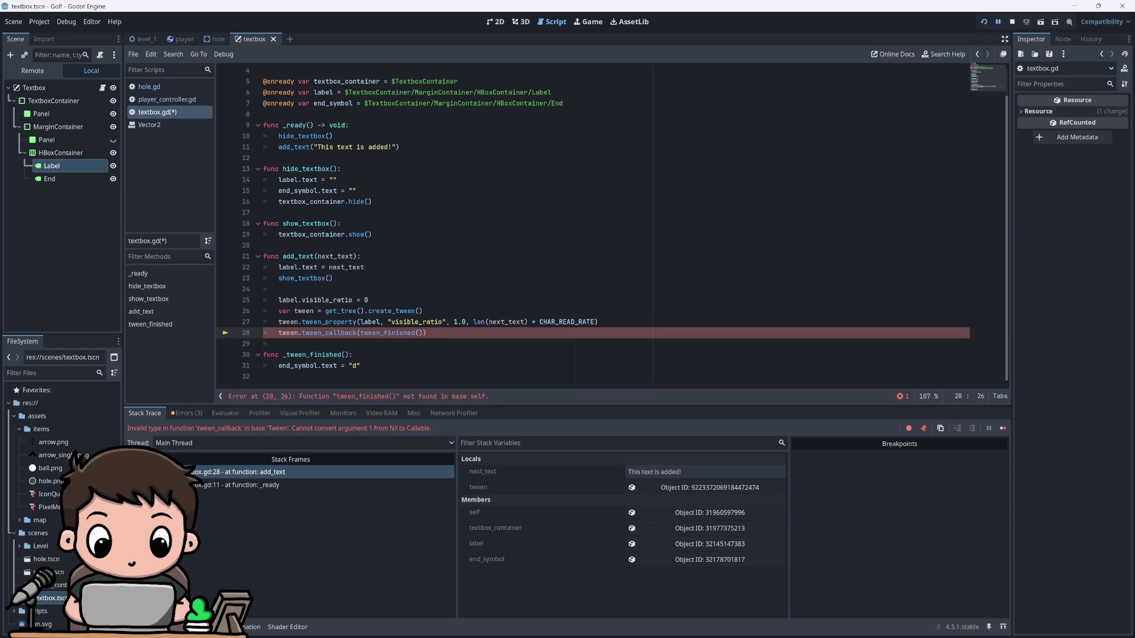
pyautogui.write('_')
pyautogui.press('End')
pyautogui.hotkey('ctrl', 's')
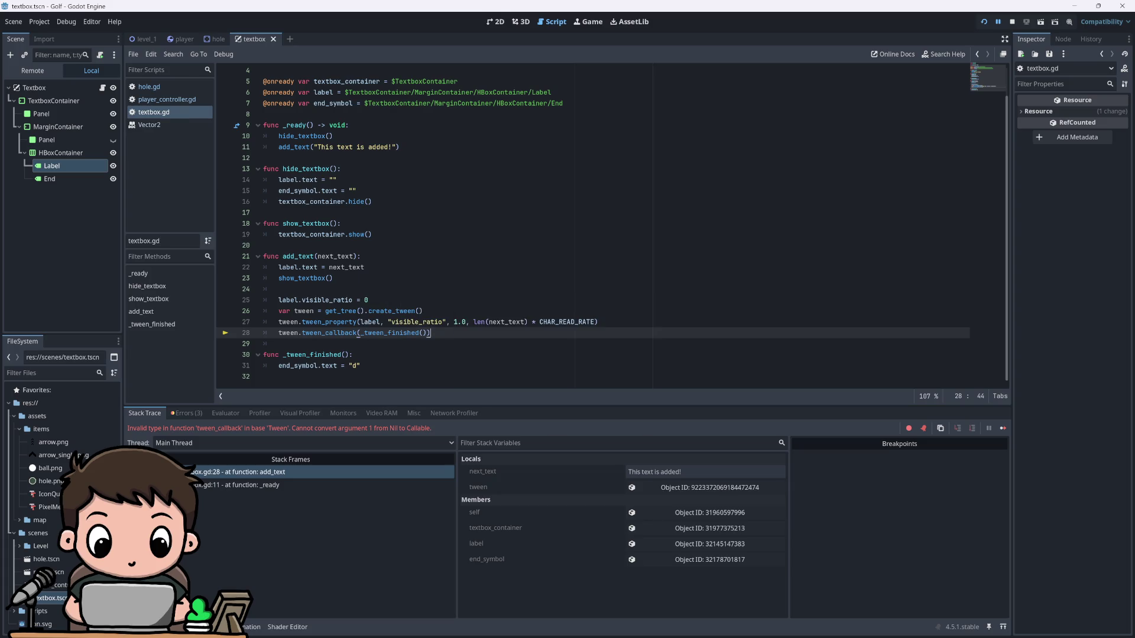
pyautogui.click(1011, 22)
pyautogui.click(983, 23)
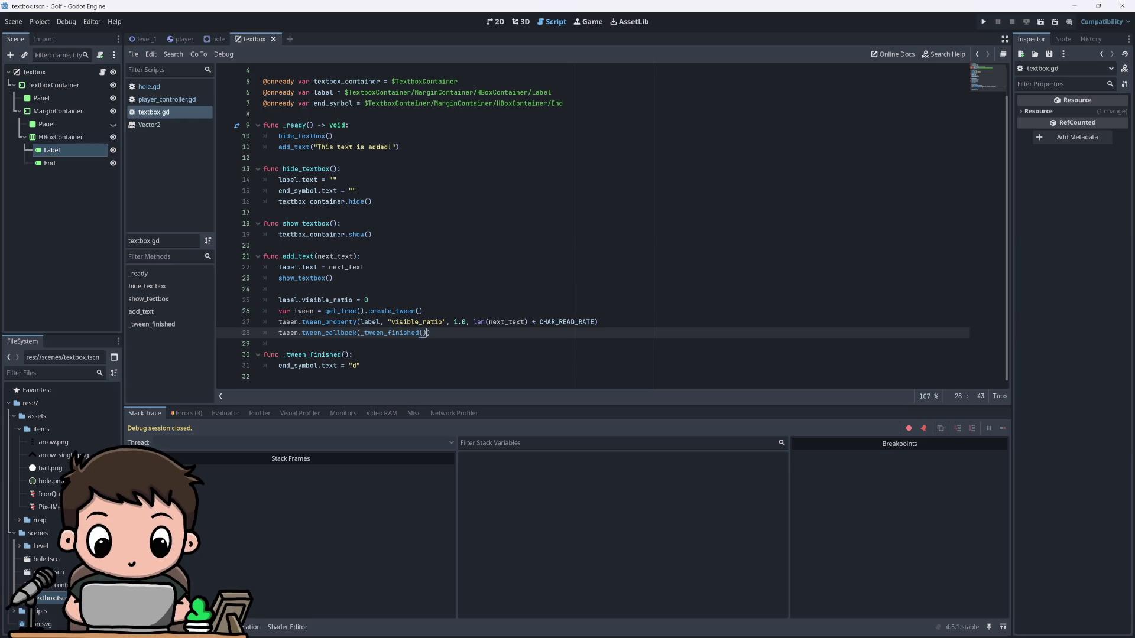
# Step: Pass _tween_finished to tween_callback without parentheses and test-run the textbox
pyautogui.press('End')
pyautogui.press('BackSpace')
pyautogui.press('BackSpace')
pyautogui.press('BackSpace')
pyautogui.write(')')
pyautogui.click(985, 22)
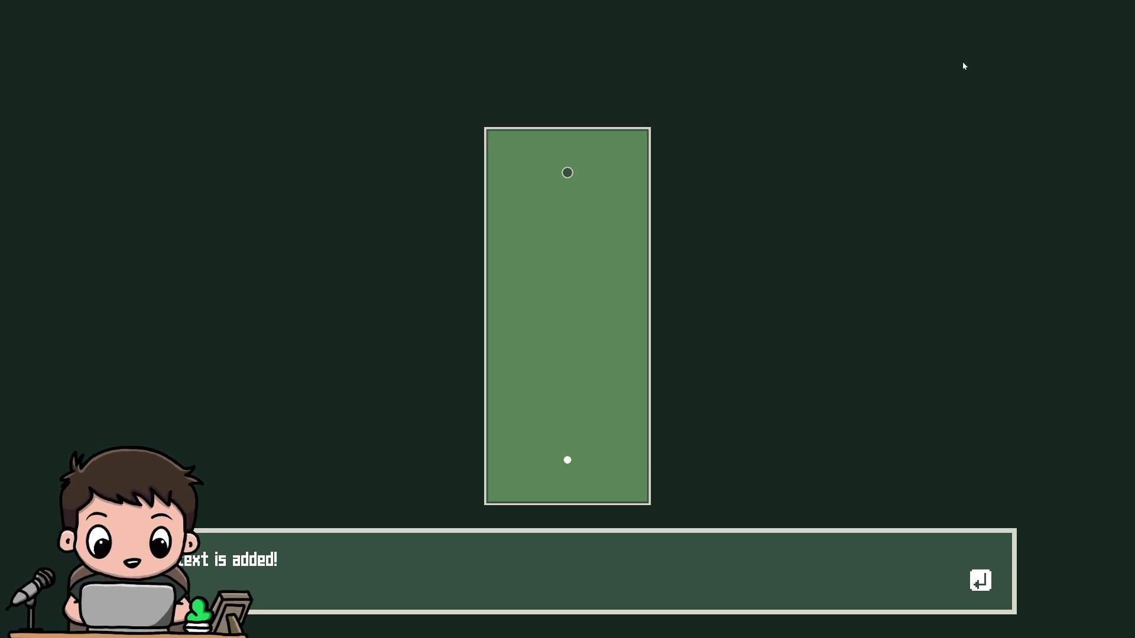
pyautogui.hotkey('alt', 'F4')
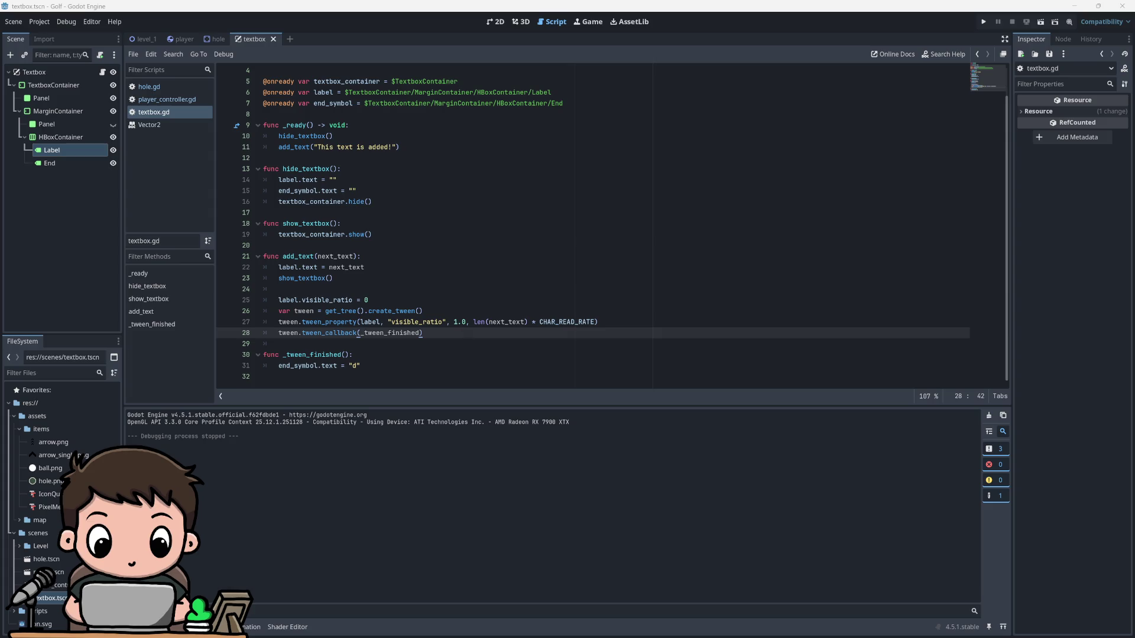
# Step: Change line 28 to tween.connect("finished", _tween_finished), save, and test-run the game
pyautogui.moveTo(279, 333); pyautogui.dragTo(314, 333)
pyautogui.hotkey('shift', 'End')
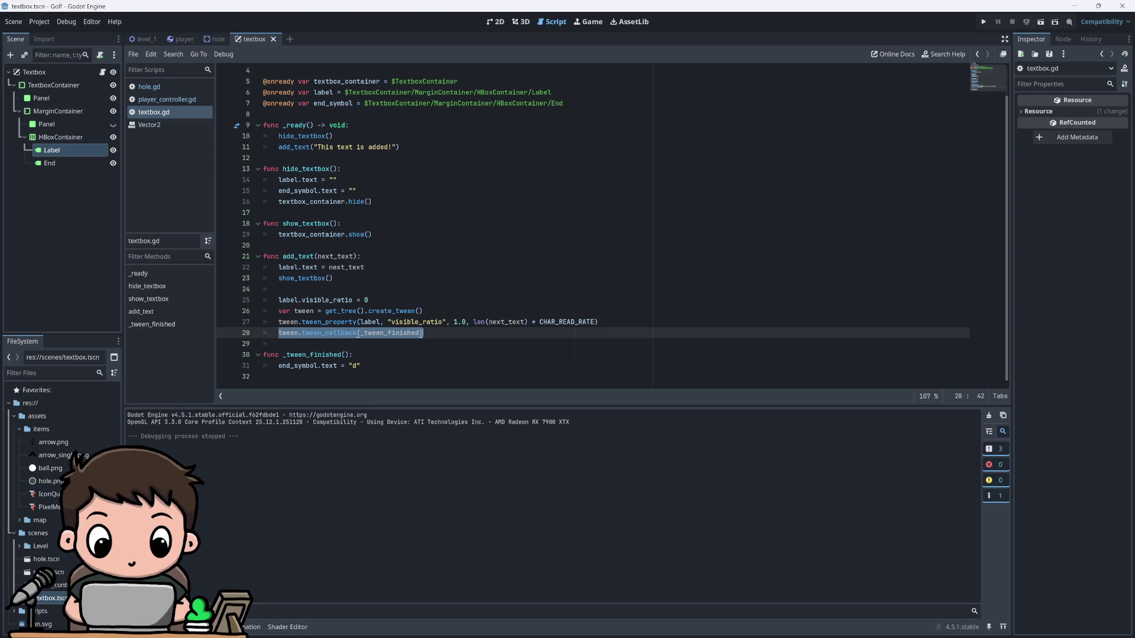
pyautogui.hotkey('ctrl', 'z')
pyautogui.hotkey('ctrl', 'z')
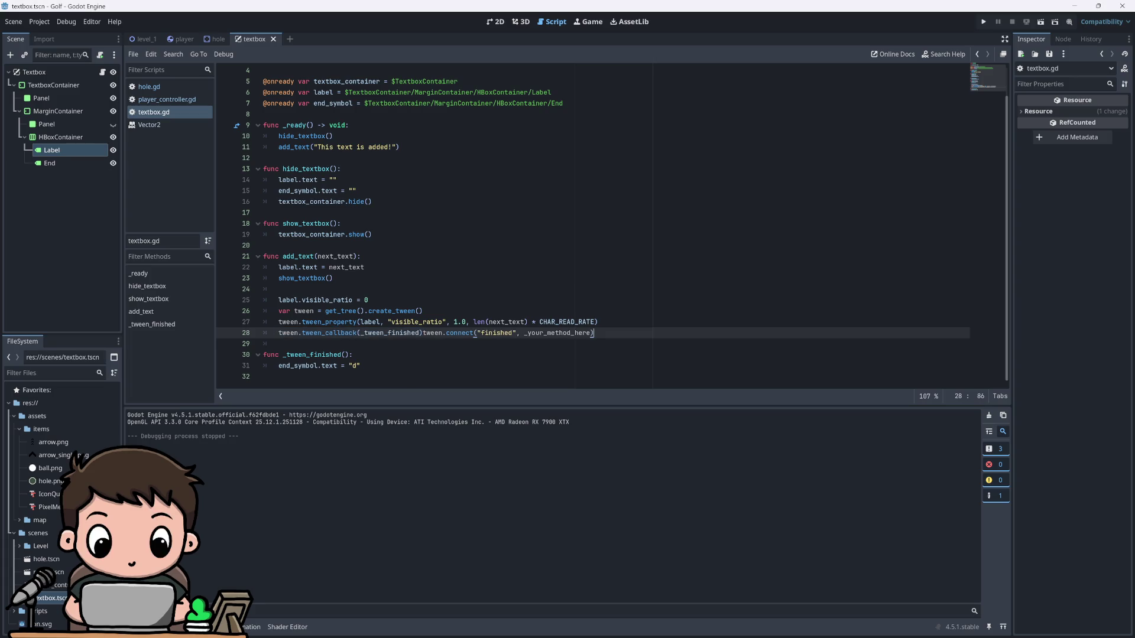
pyautogui.hotkey('ctrl', 'z')
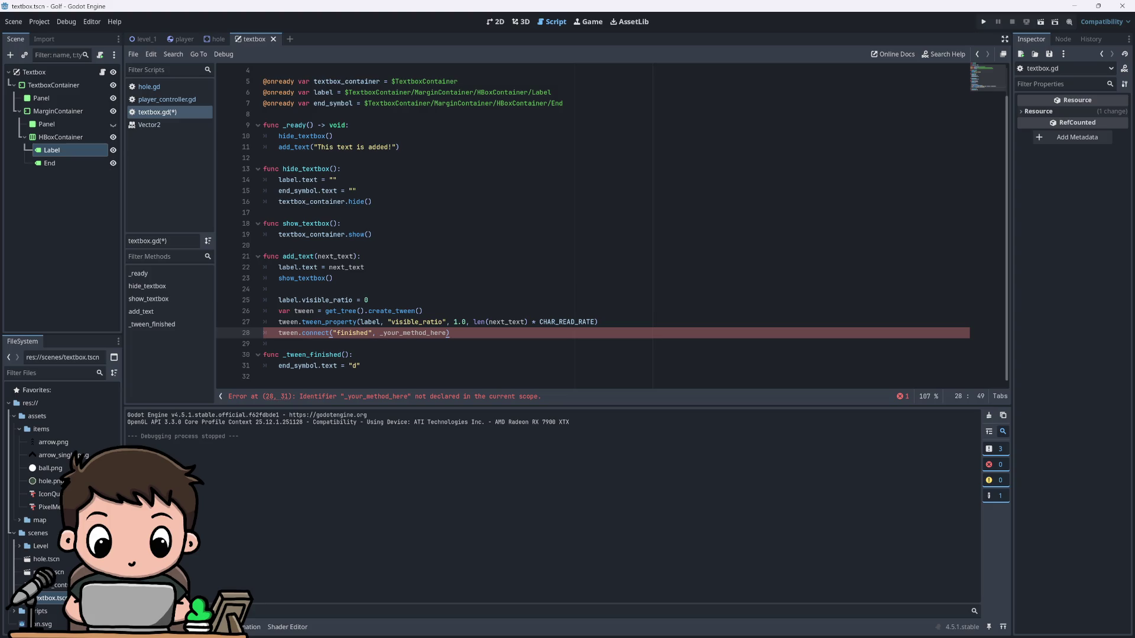
pyautogui.doubleClick(414, 333)
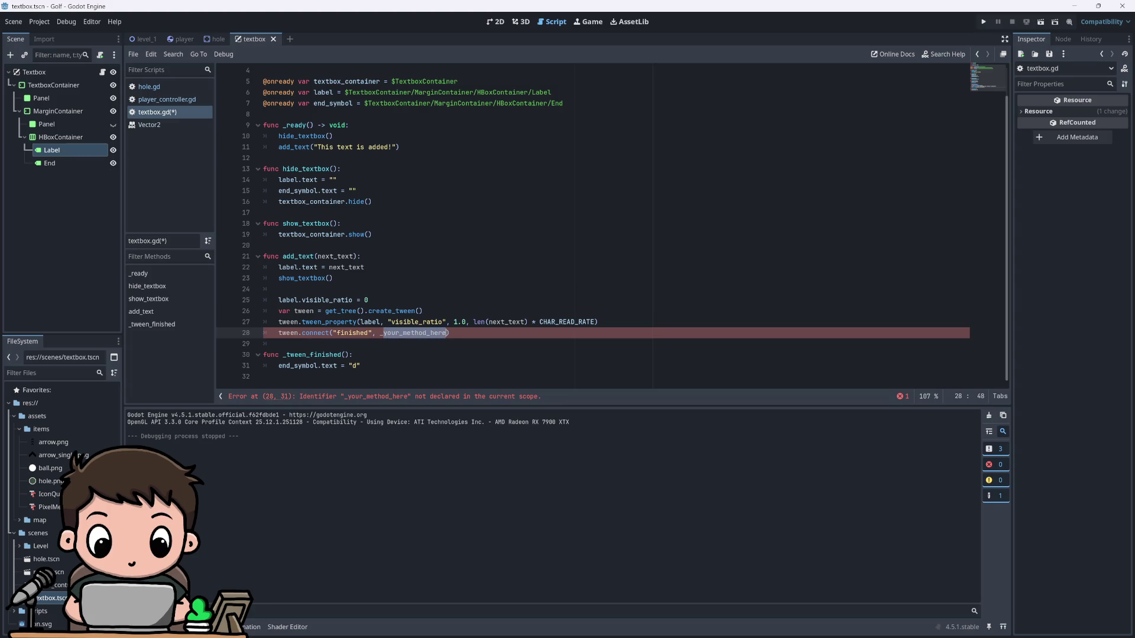
pyautogui.write('_tween')
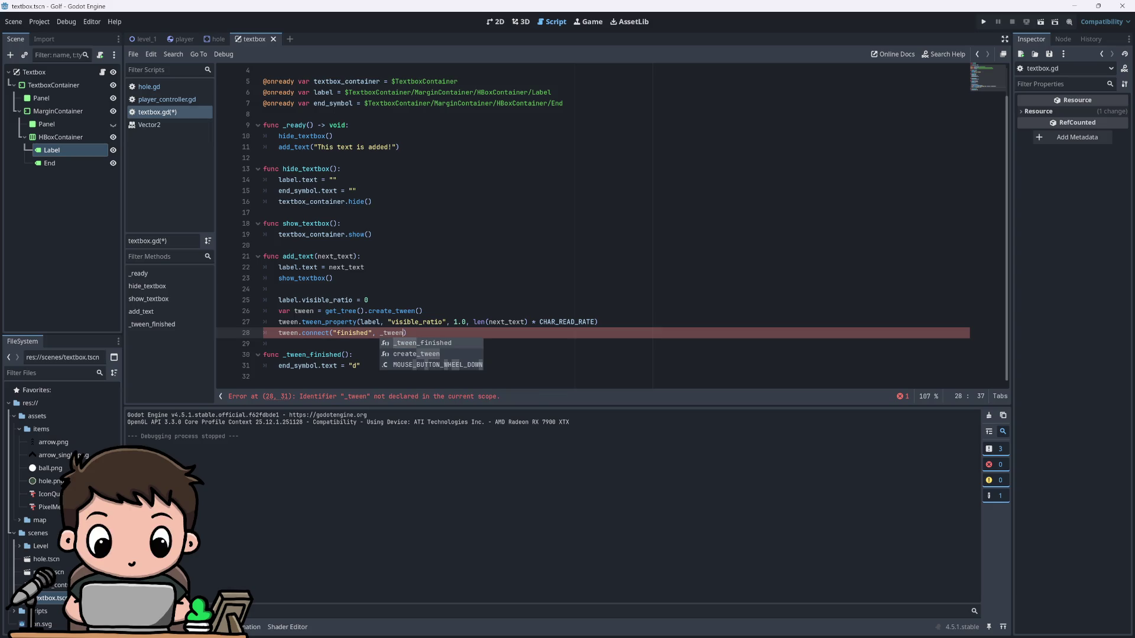
pyautogui.press('Return')
pyautogui.hotkey('ctrl', 's')
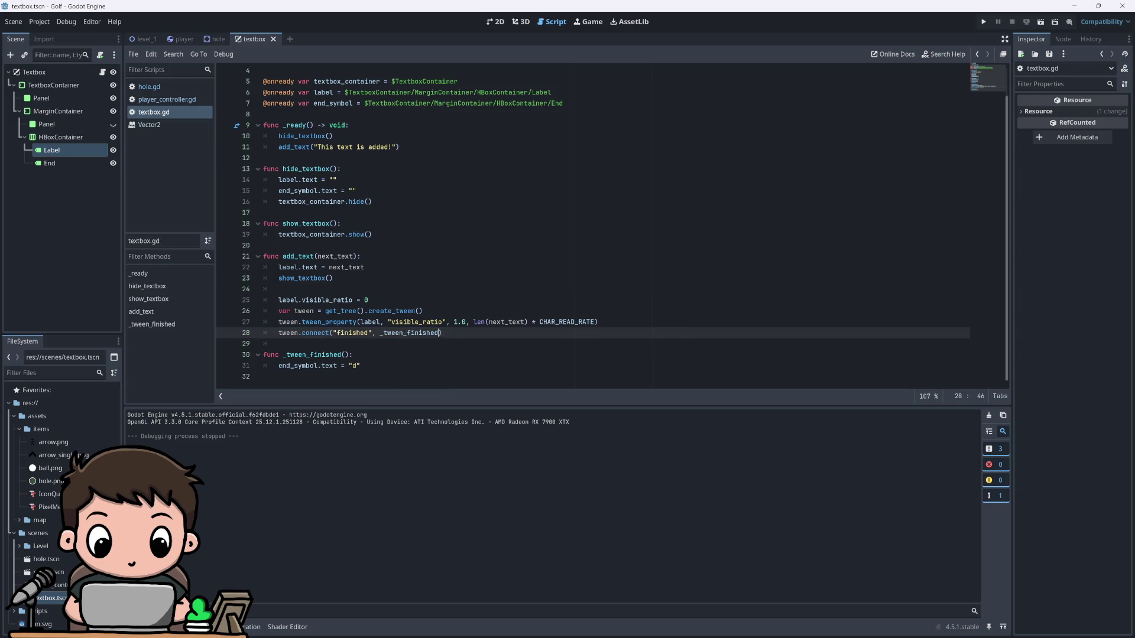
pyautogui.click(983, 22)
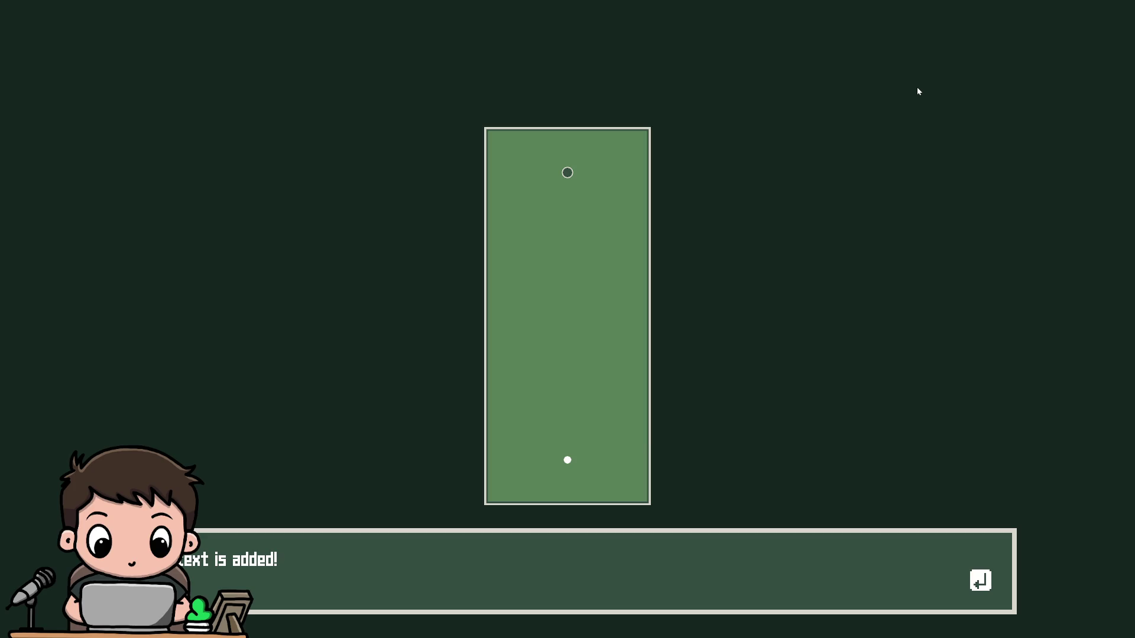
pyautogui.press('F8')
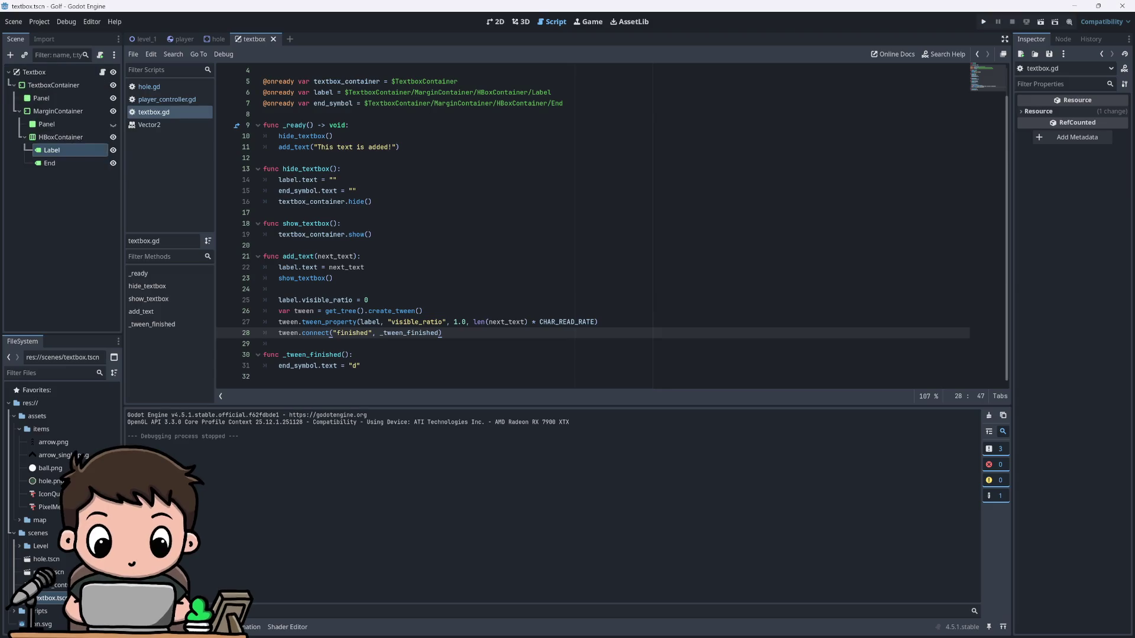
# Step: Replace 'This text is added!' with the drag-behind-the-ball shooting instructions, save, and run
pyautogui.moveTo(318, 147); pyautogui.dragTo(392, 146)
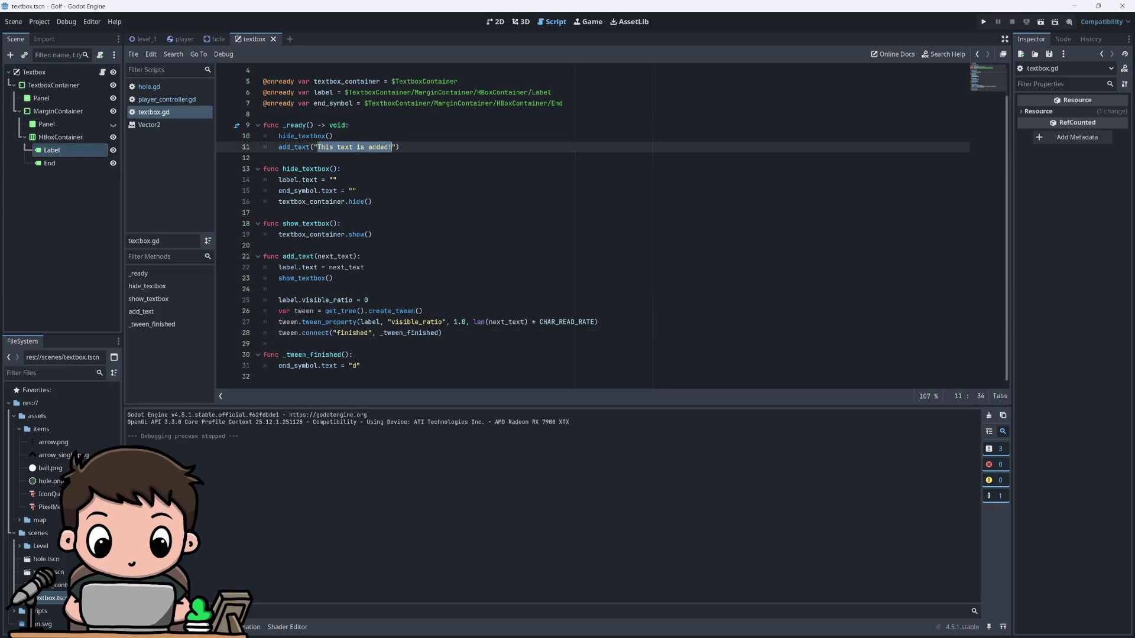
pyautogui.write('To sh')
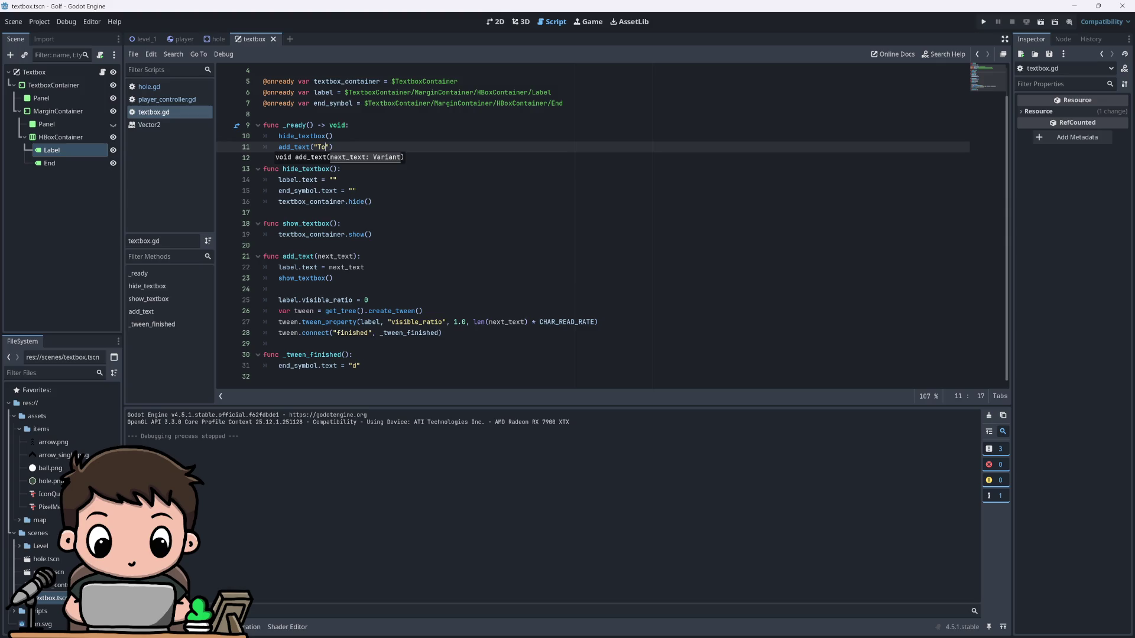
pyautogui.write('oot the ball us')
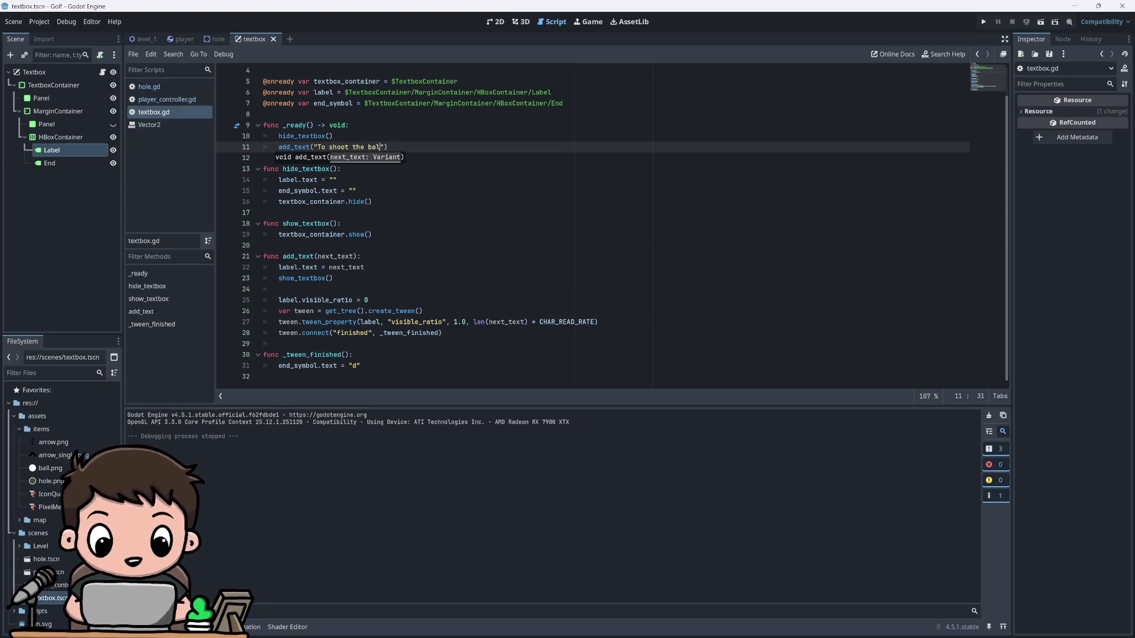
pyautogui.write('e ure')
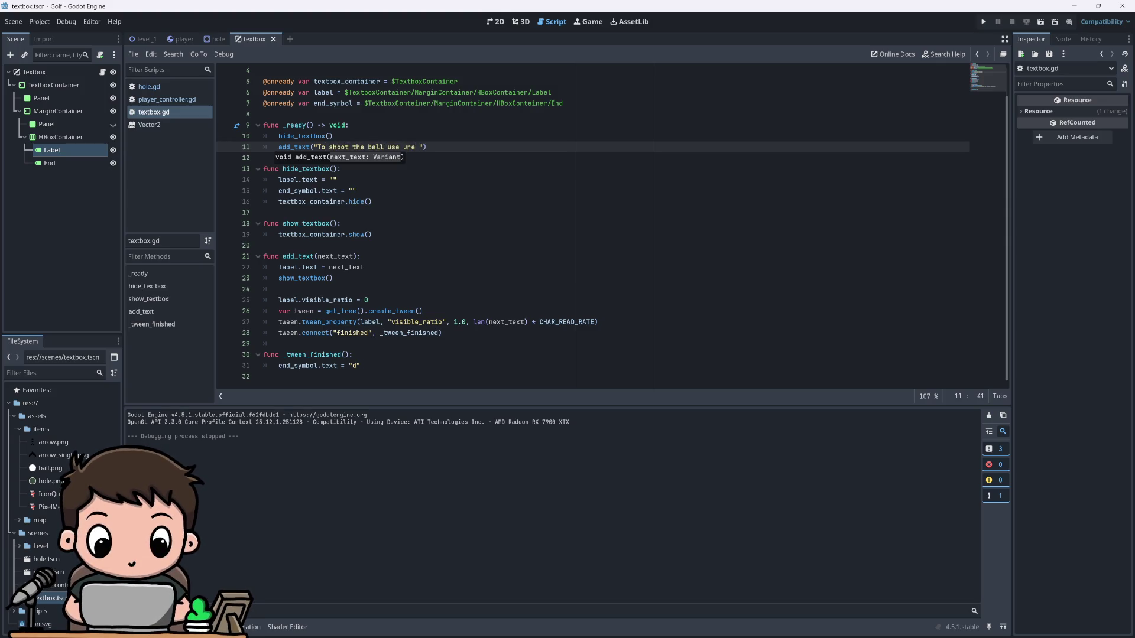
pyautogui.write(' Mouse and d')
pyautogui.write('rag ')
pyautogui.write('the Bl')
pyautogui.press('BackSpace')
pyautogui.press('BackSpace')
pyautogui.press('BackSpace')
pyautogui.write('behind the ba')
pyautogui.write('l')
pyautogui.press('BackSpace')
pyautogui.press('BackSpace')
pyautogui.write('all. D')
pyautogui.write('urther')
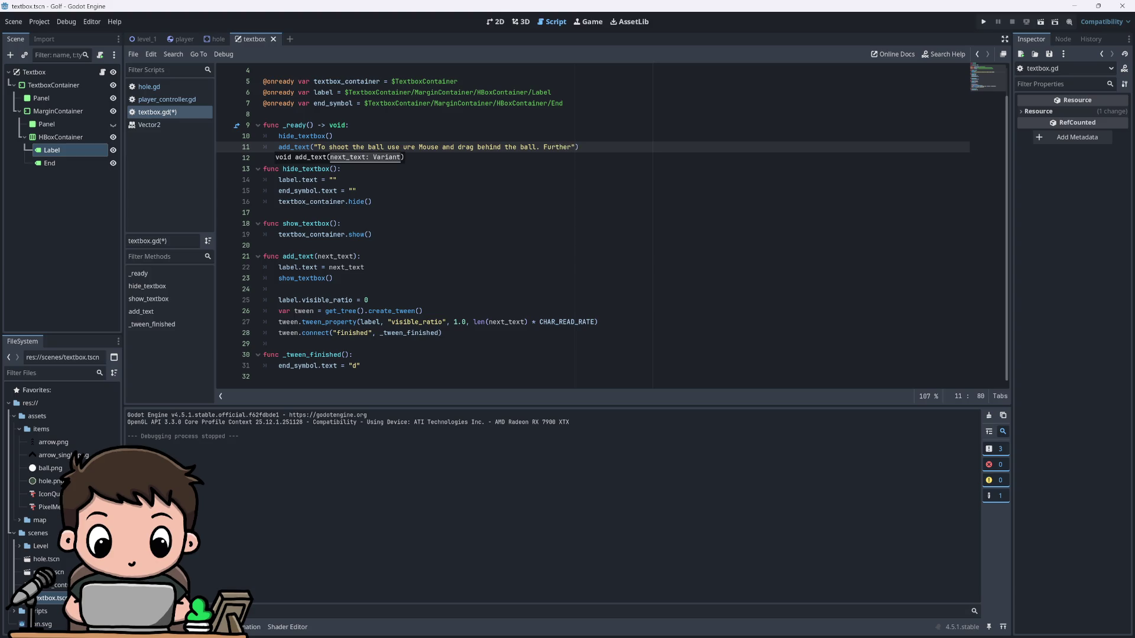
pyautogui.write(' you go,')
pyautogui.write(' harder ')
pyautogui.write('you ')
pyautogui.write('shoot!')
pyautogui.hotkey('ctrl', 's')
pyautogui.click(983, 21)
# Step: Lower CHAR_READ_RATE on line 3 to 0.04 and rerun to check the typing speed
pyautogui.click(368, 92)
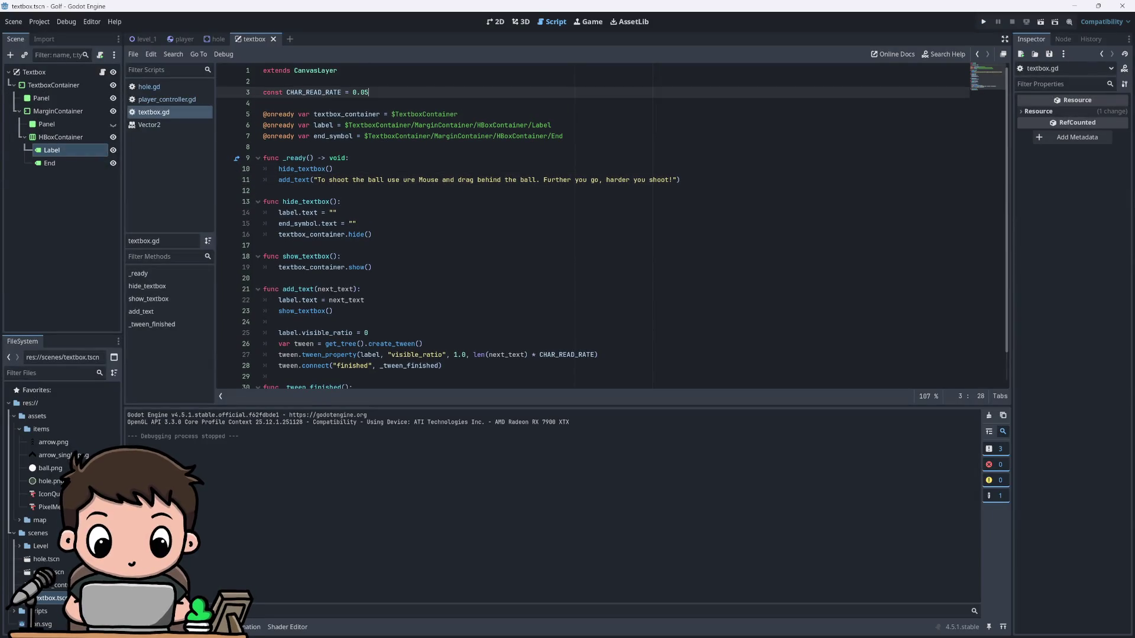
pyautogui.press('BackSpace')
pyautogui.click(983, 21)
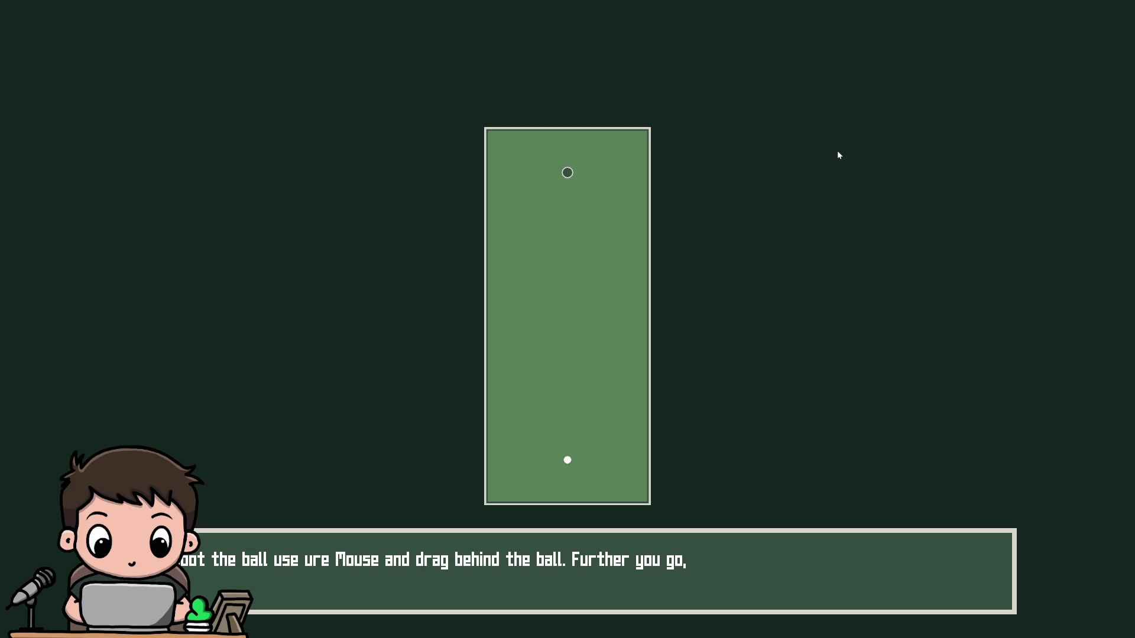
pyautogui.press('F8')
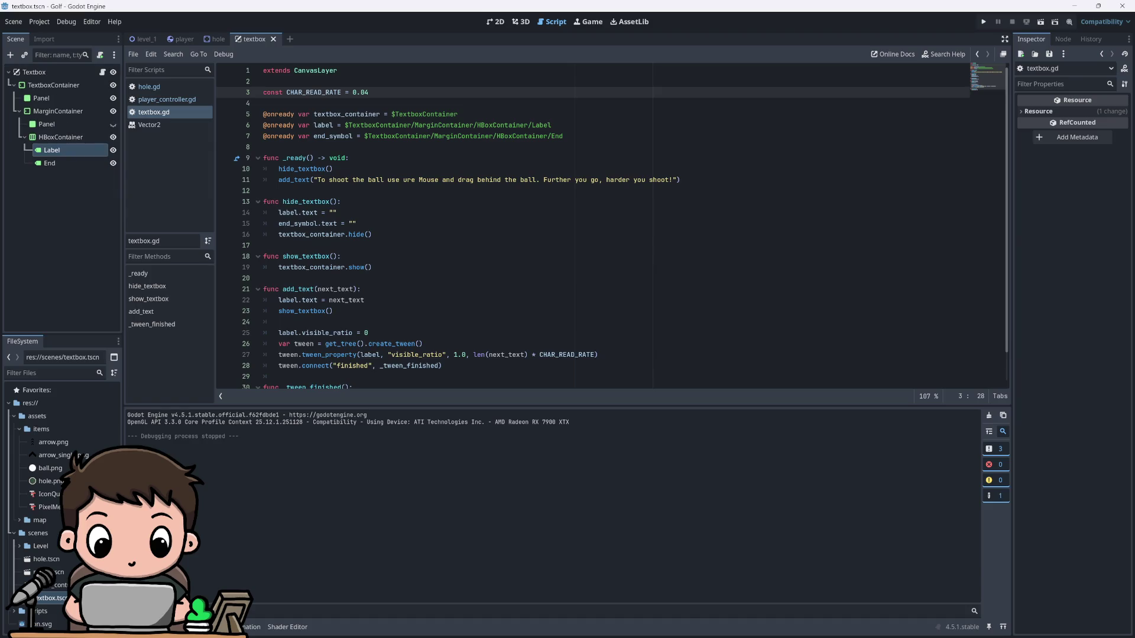
pyautogui.press('BackSpace')
pyautogui.write('5')
pyautogui.scroll(-1, 613, 226)
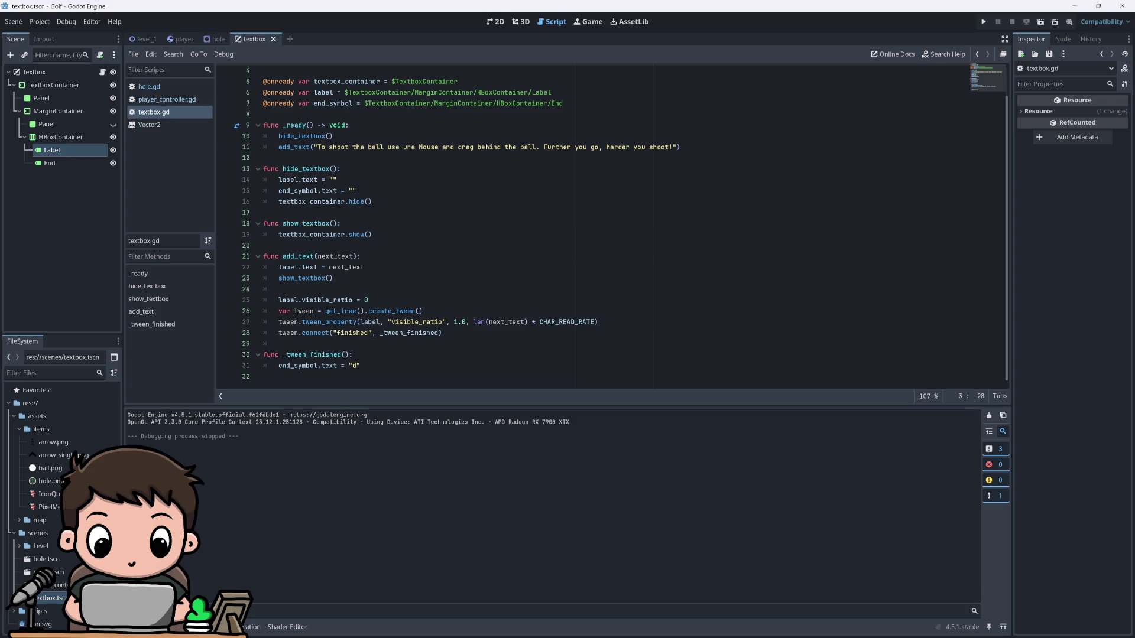
pyautogui.click(508, 321)
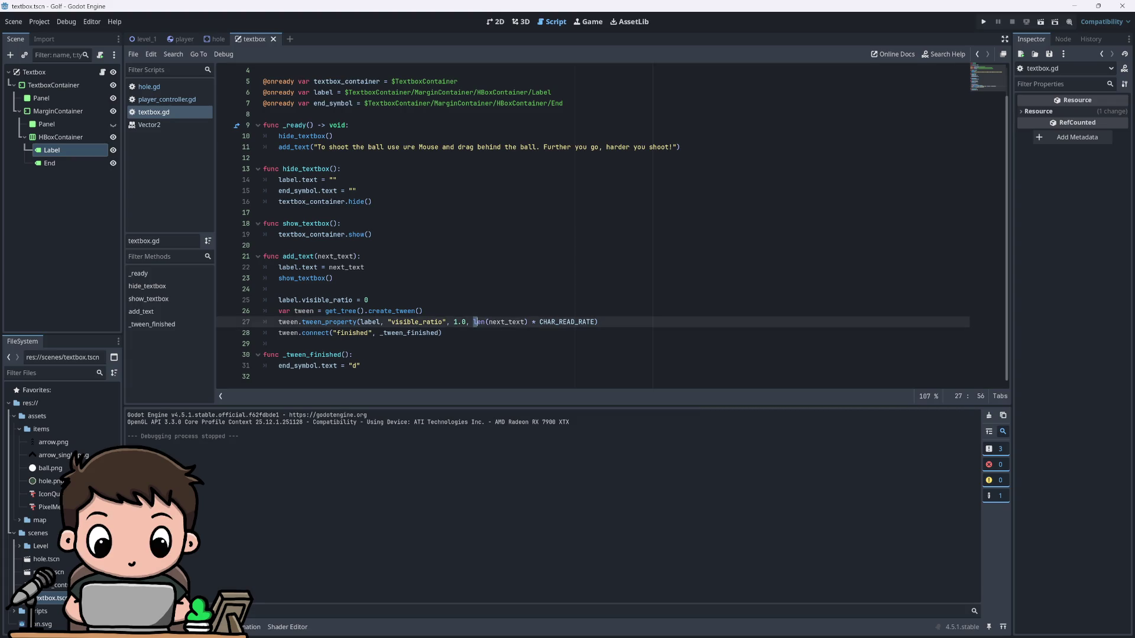
pyautogui.click(508, 322)
pyautogui.moveTo(508, 321)
pyautogui.scroll(1, 612, 226)
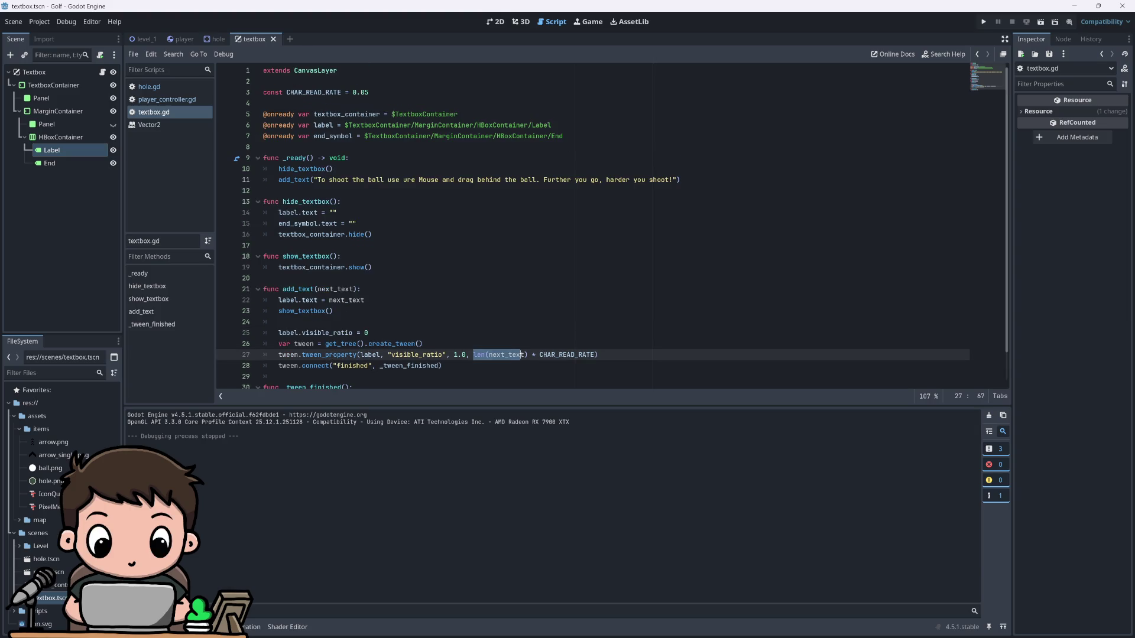
pyautogui.click(423, 343)
pyautogui.click(598, 355)
pyautogui.press('F5')
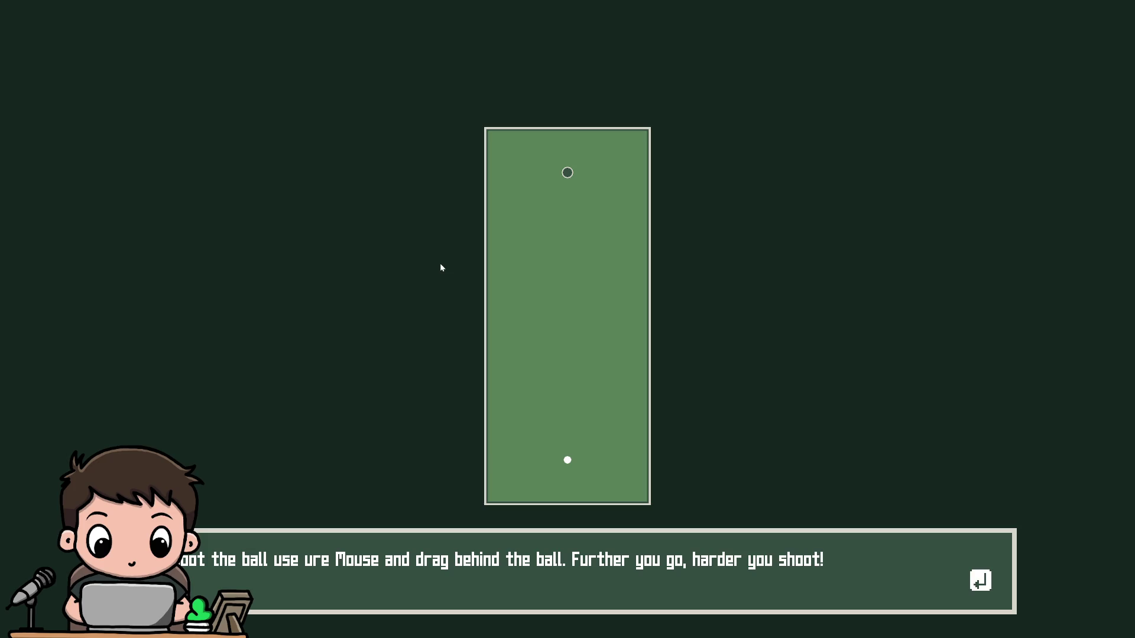
pyautogui.press('F8')
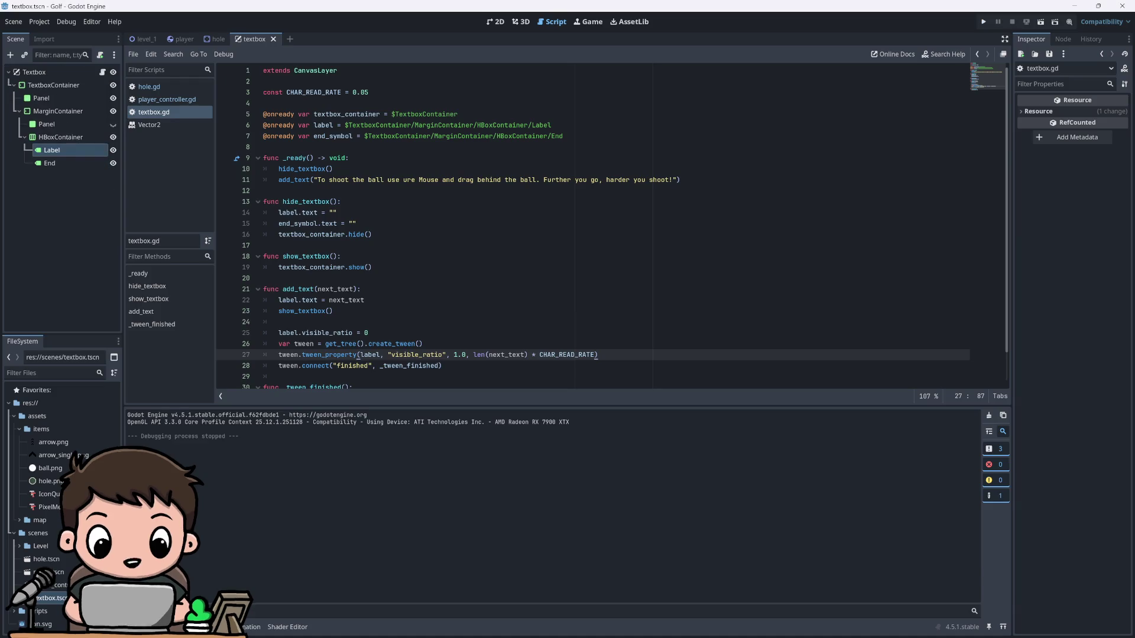
pyautogui.press('BackSpace')
pyautogui.write('4')
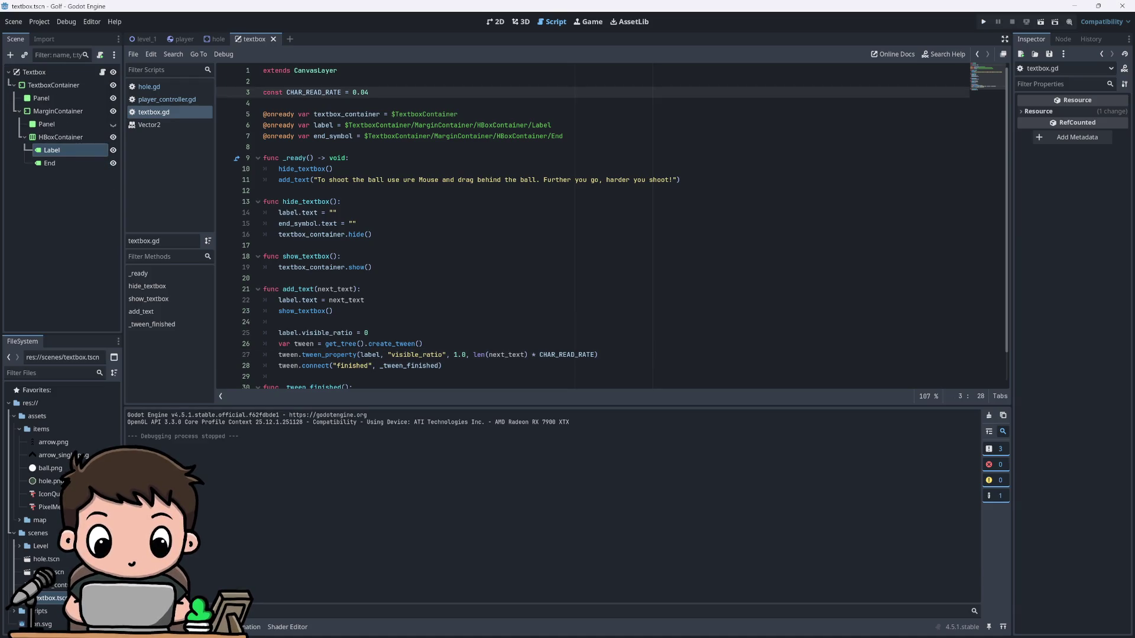
pyautogui.press('F5')
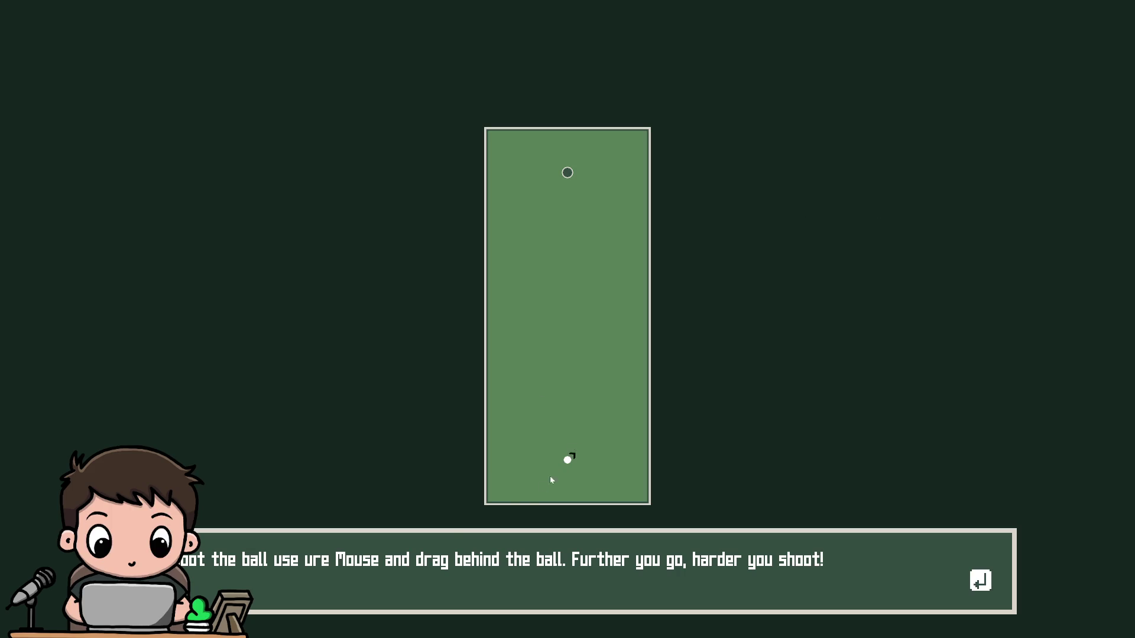
pyautogui.moveTo(550, 480); pyautogui.dragTo(579, 532)
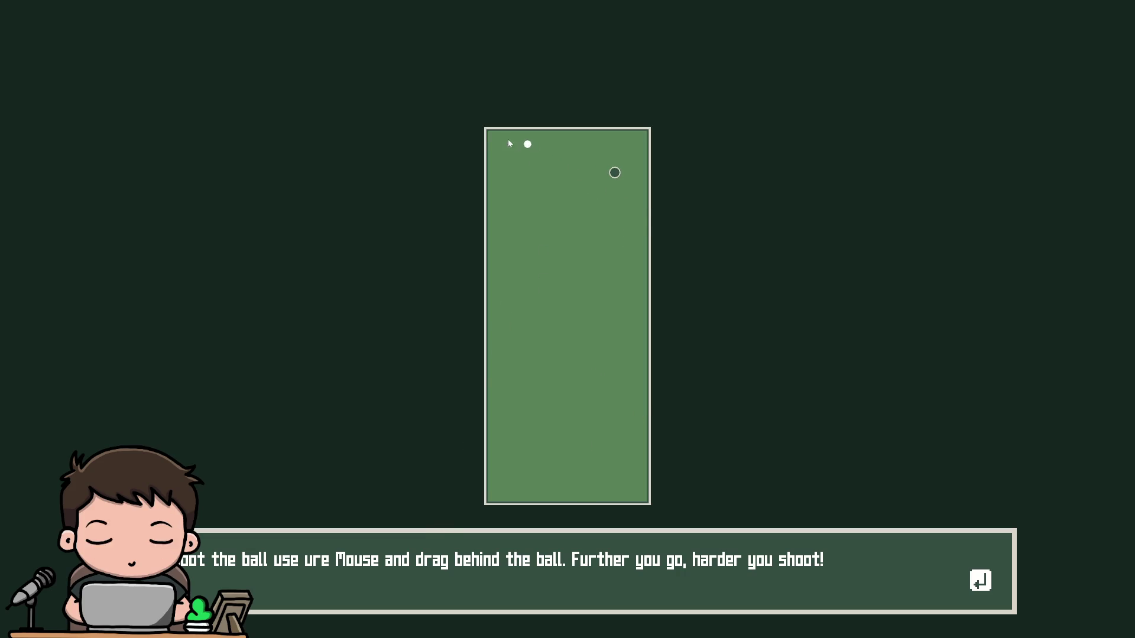
pyautogui.moveTo(509, 143); pyautogui.dragTo(471, 120)
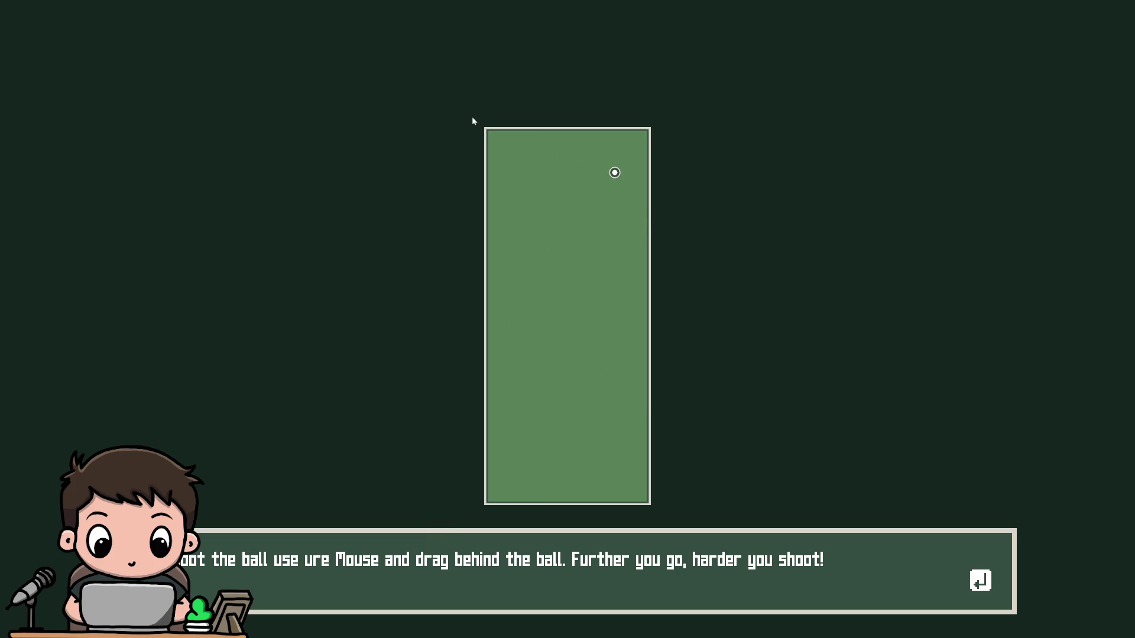
pyautogui.press('F8')
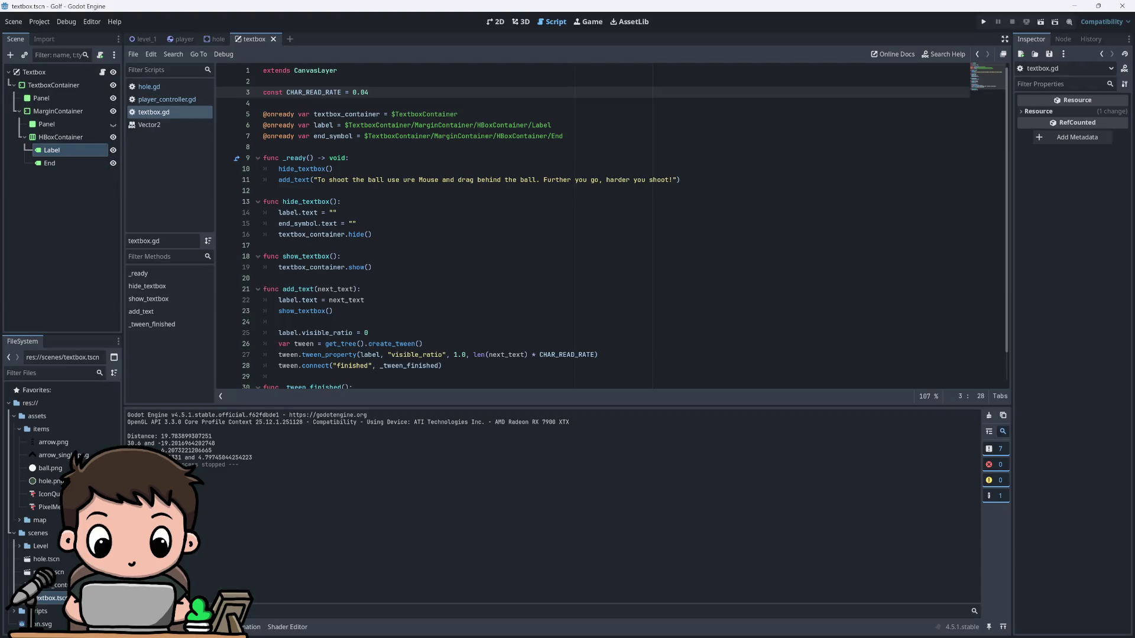